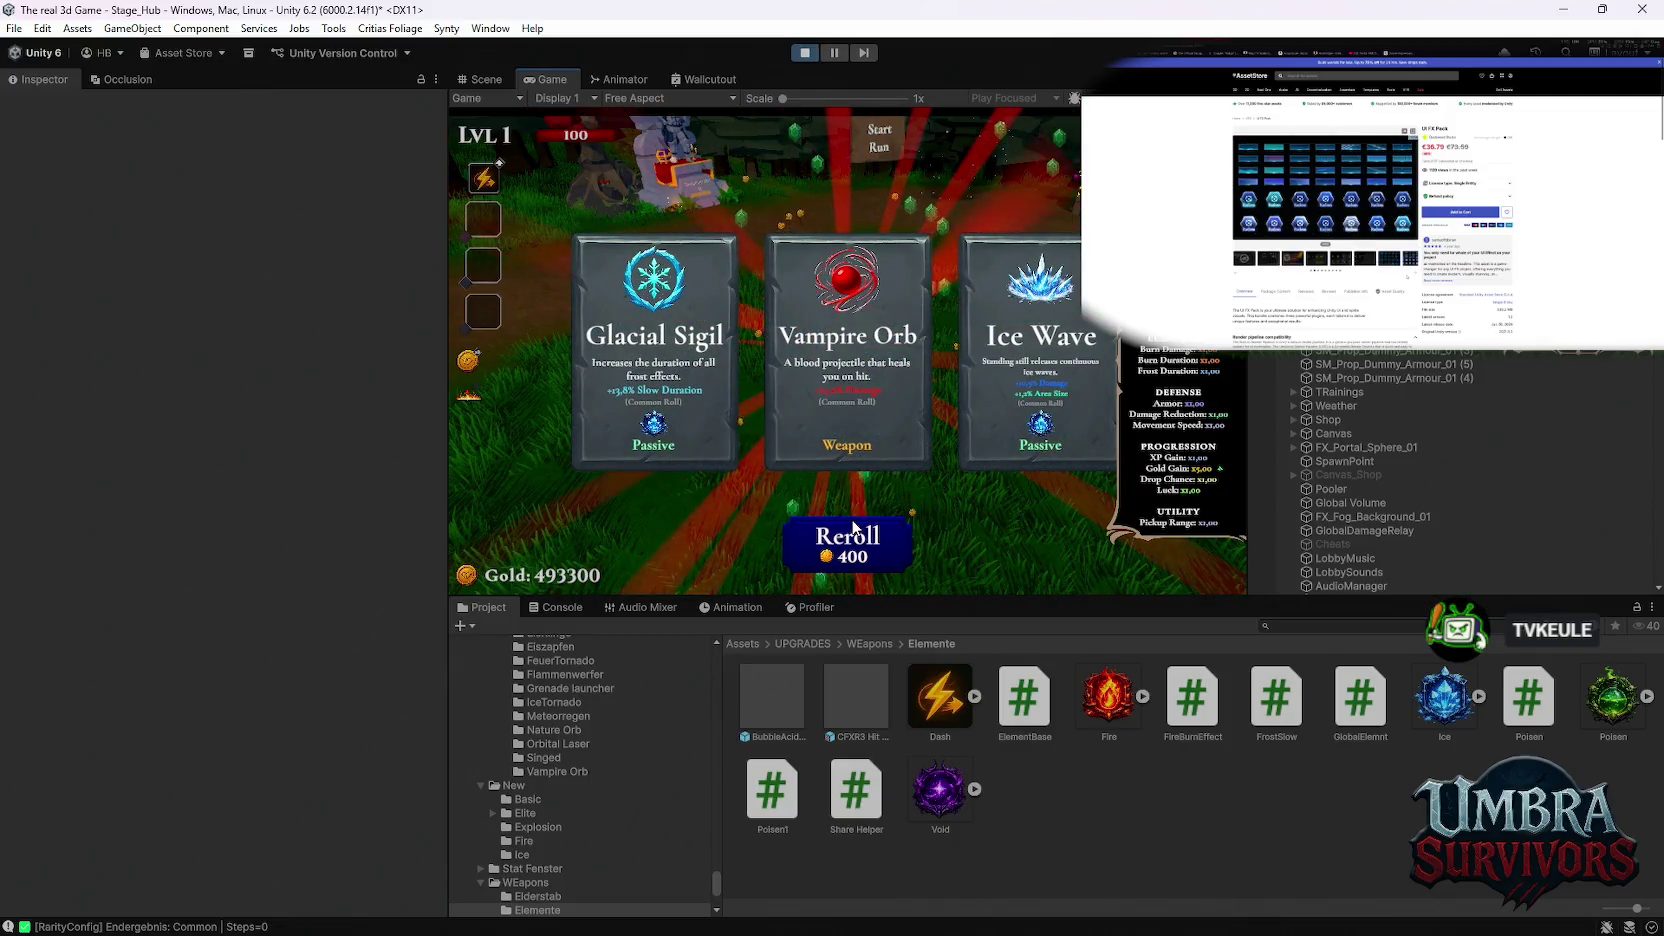
# Step: Reroll the three upgrade cards five times, starting at 400 gold as the cost doubles
pyautogui.click(853, 527)
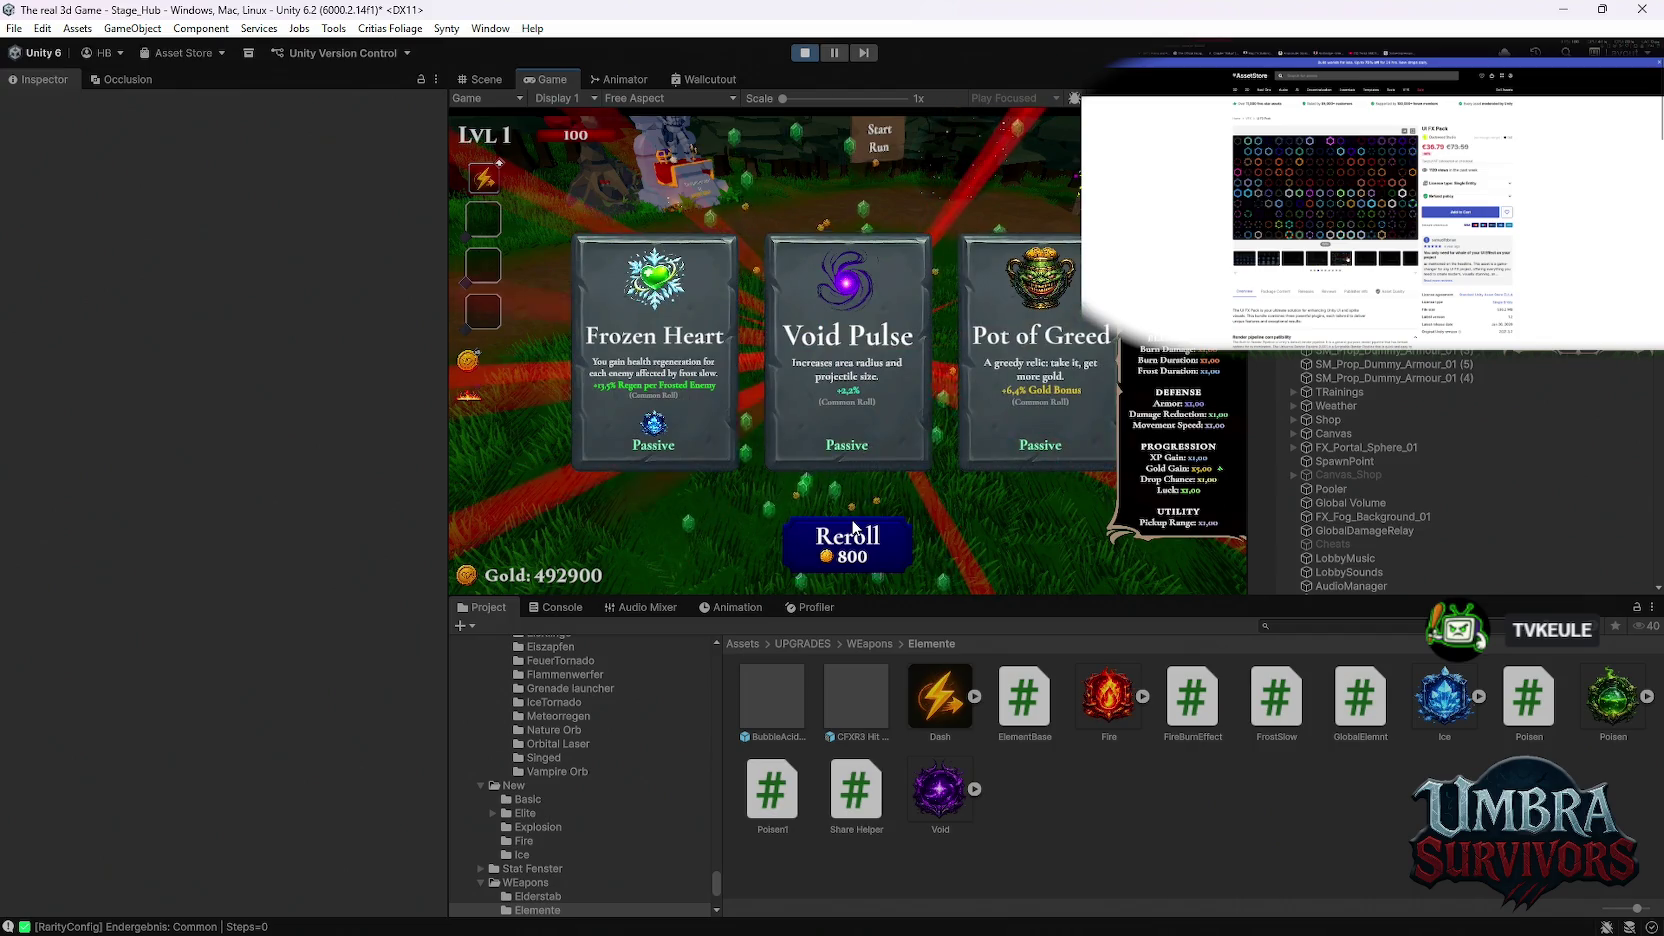
pyautogui.click(853, 527)
pyautogui.click(853, 527)
pyautogui.click(853, 527)
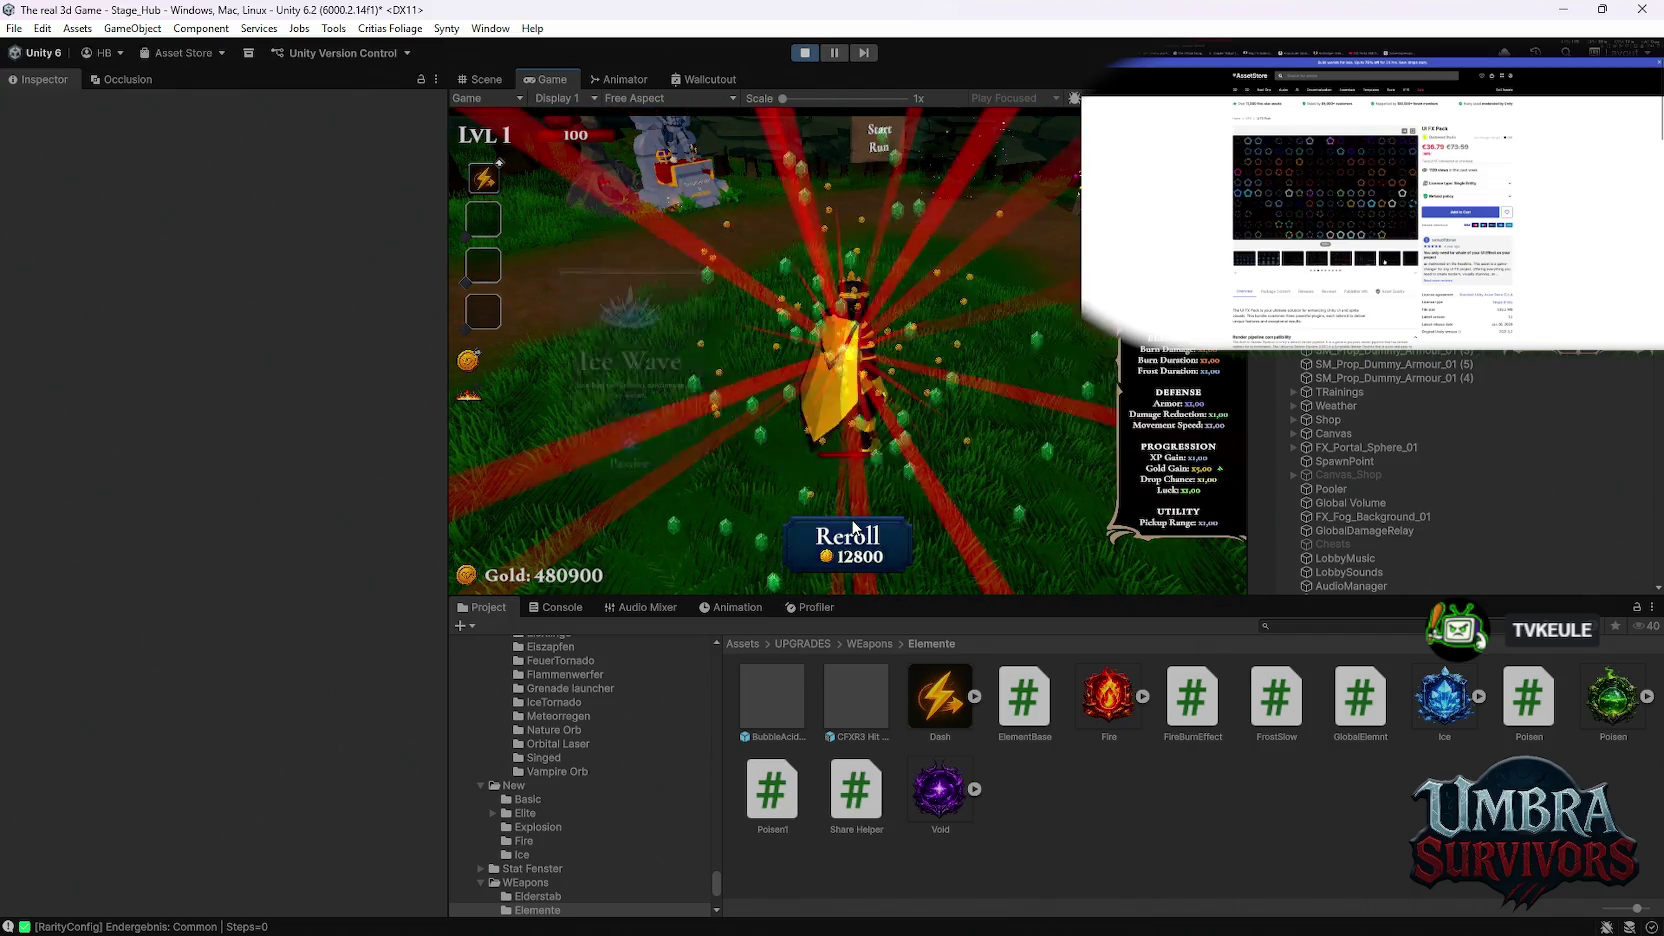
pyautogui.click(853, 527)
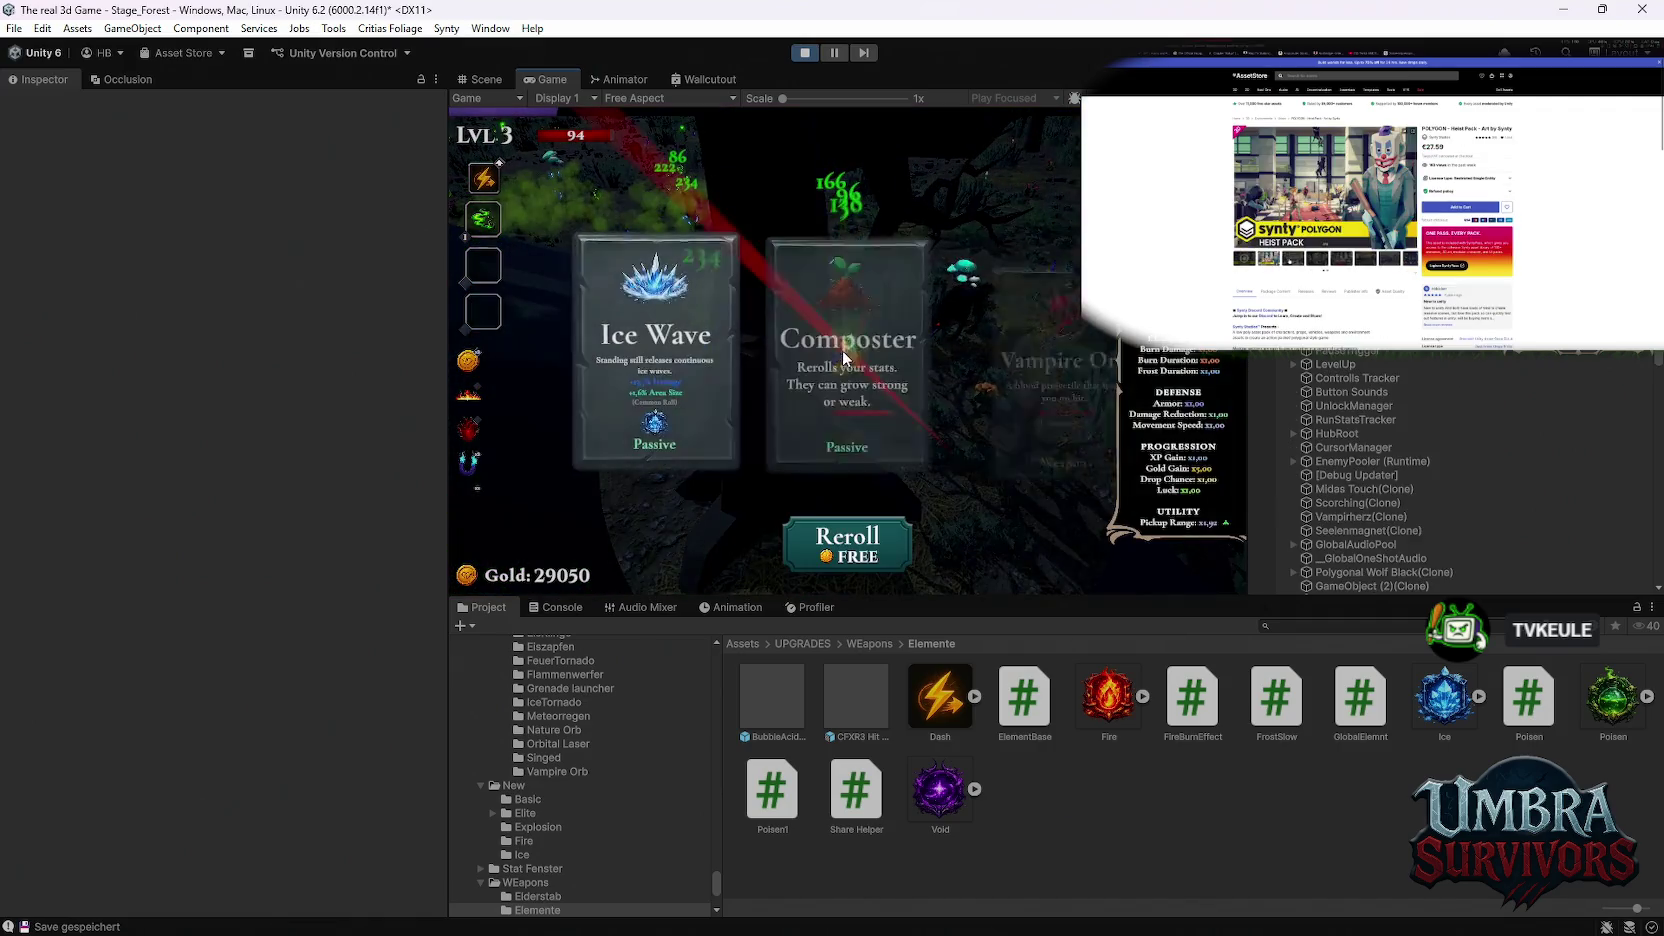
# Step: Reroll the level-up upgrade offer four times for new cards
pyautogui.click(853, 537)
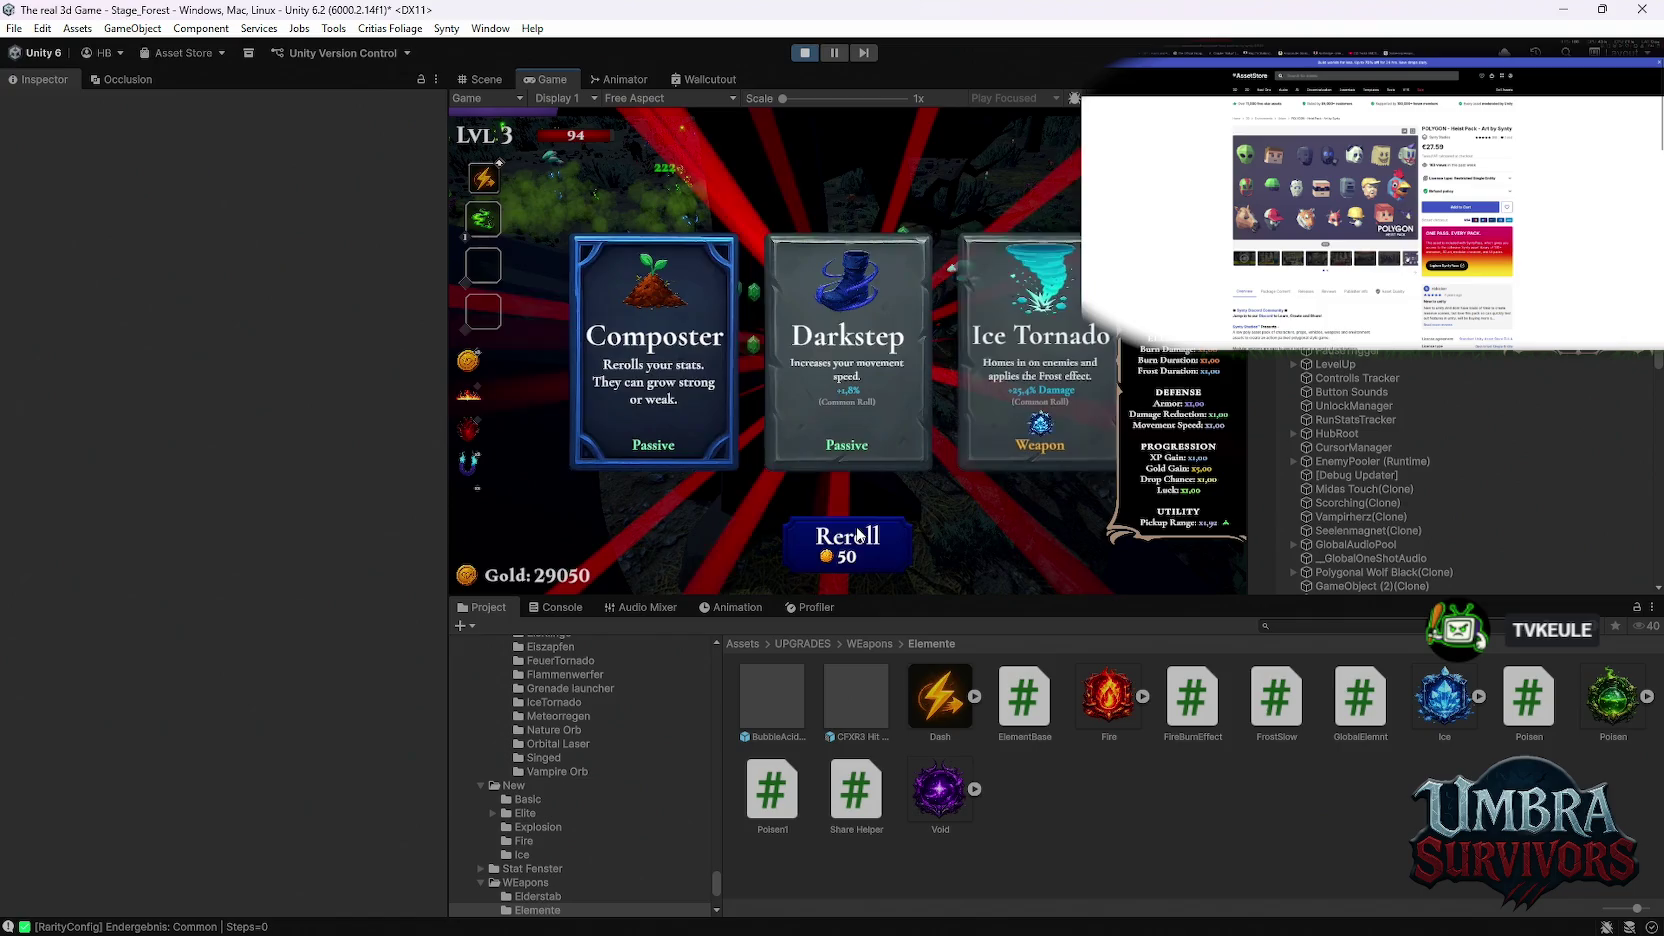
pyautogui.click(853, 537)
pyautogui.click(853, 537)
pyautogui.click(857, 536)
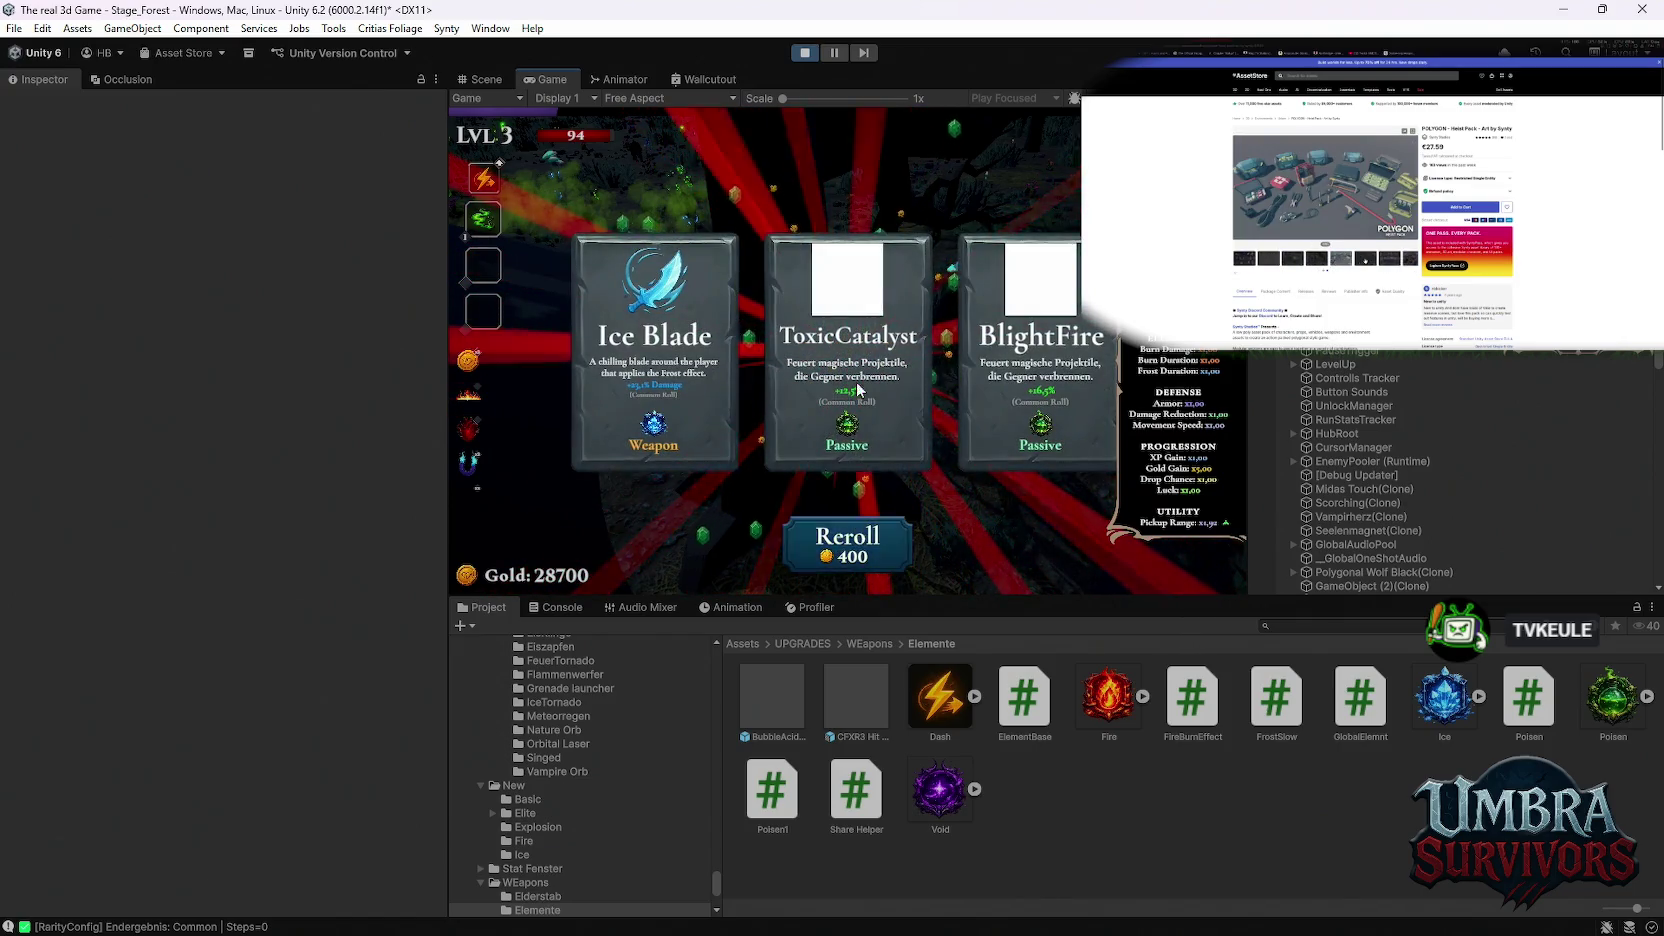
# Step: Take BlightFire, then pick an upgrade and ToxicCatalyst at the next level-ups
pyautogui.click(1049, 388)
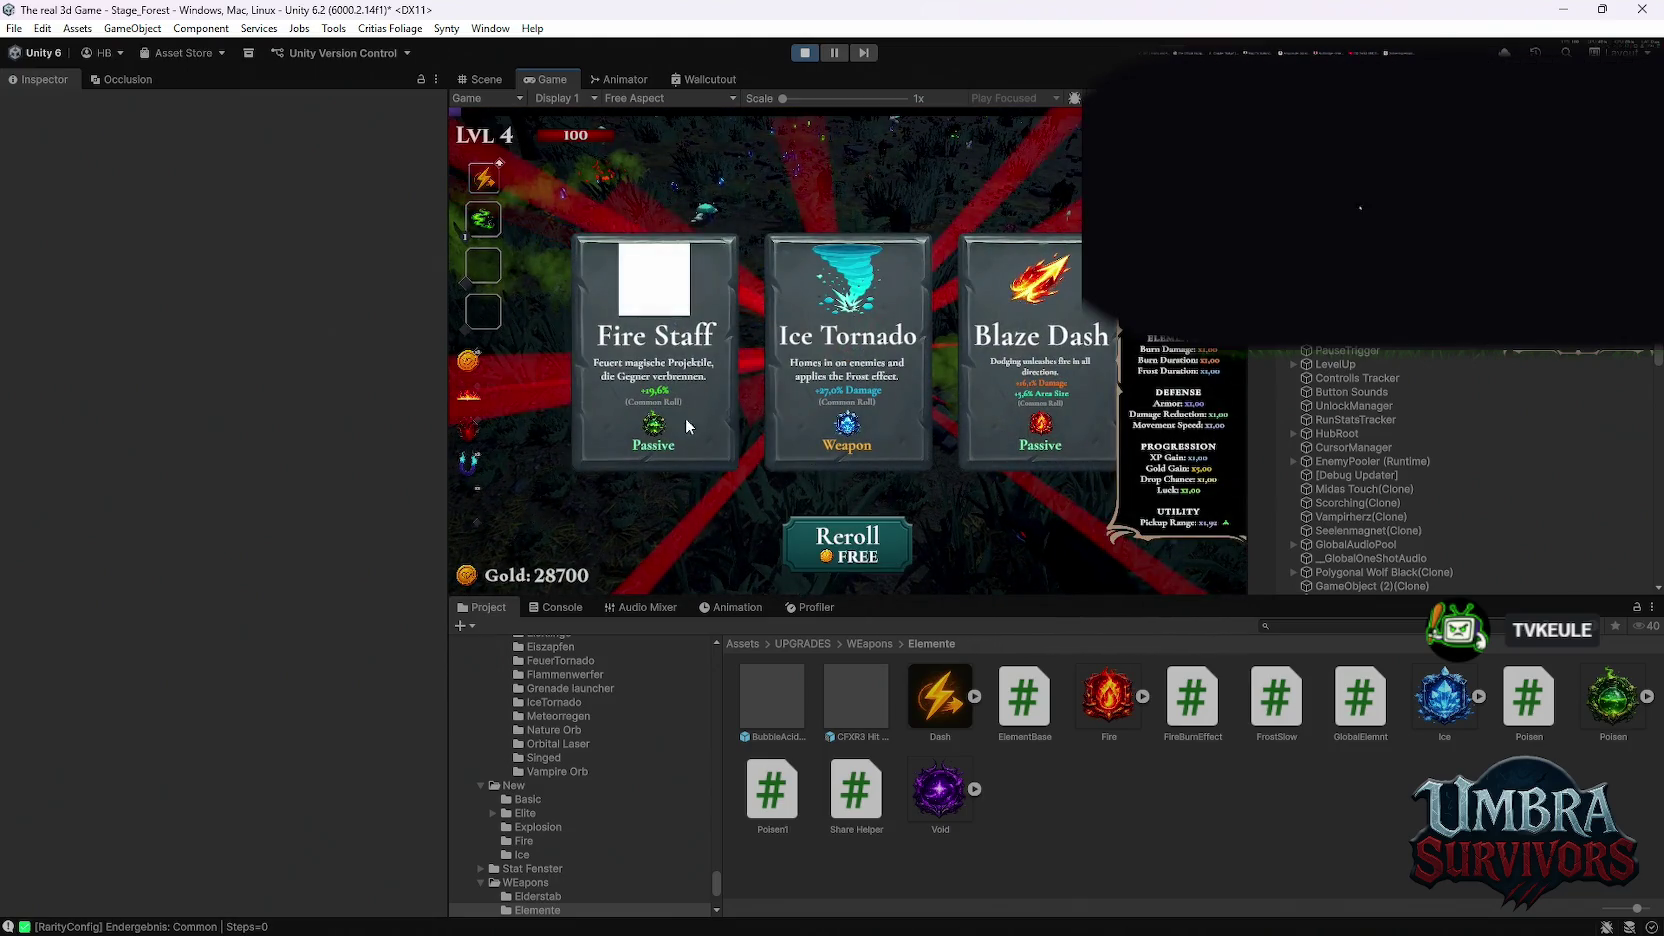
pyautogui.click(654, 381)
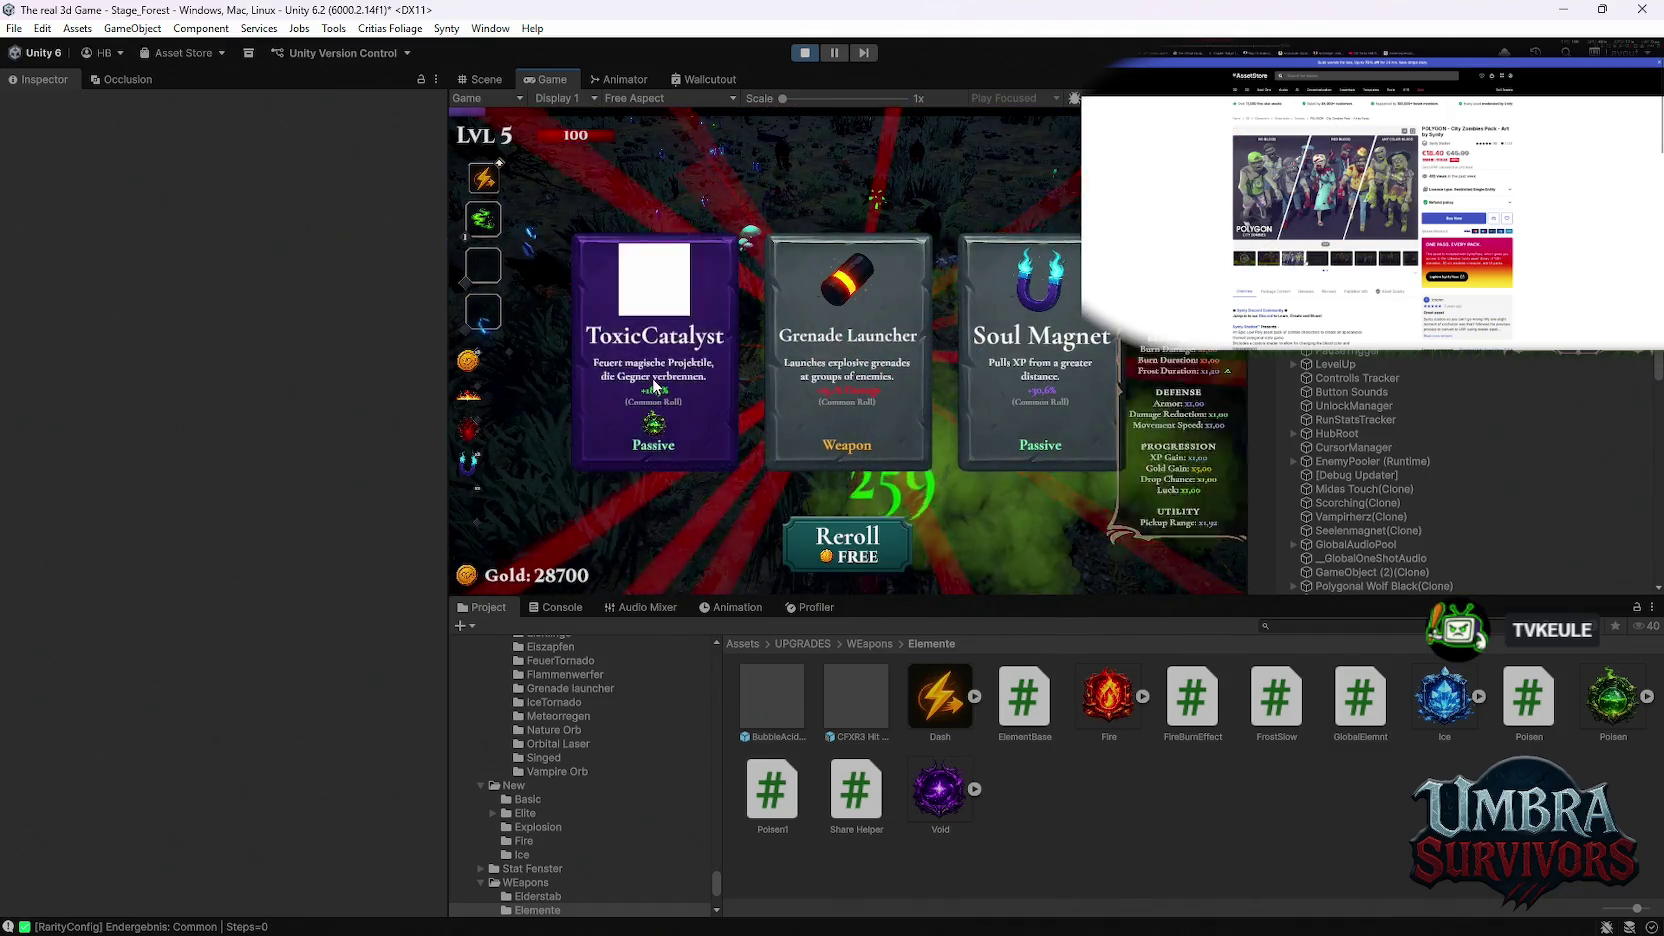
pyautogui.click(655, 386)
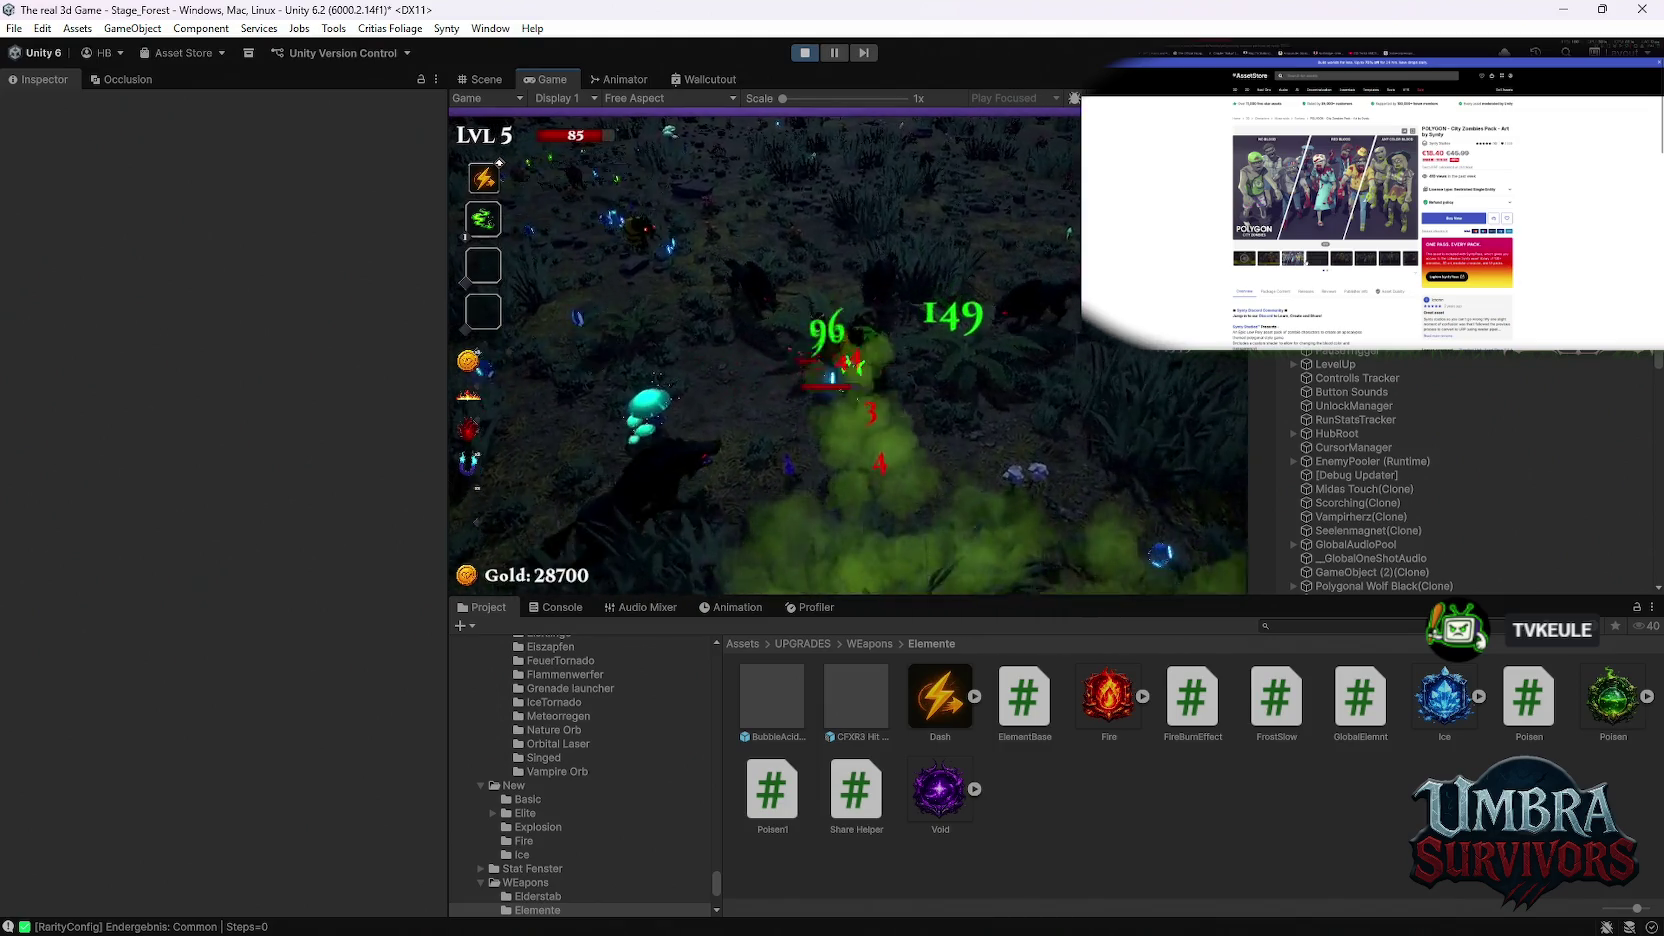
# Step: Take the Grenade Launcher, pause and resume, then walk up and left through the poison cloud
pyautogui.click(842, 380)
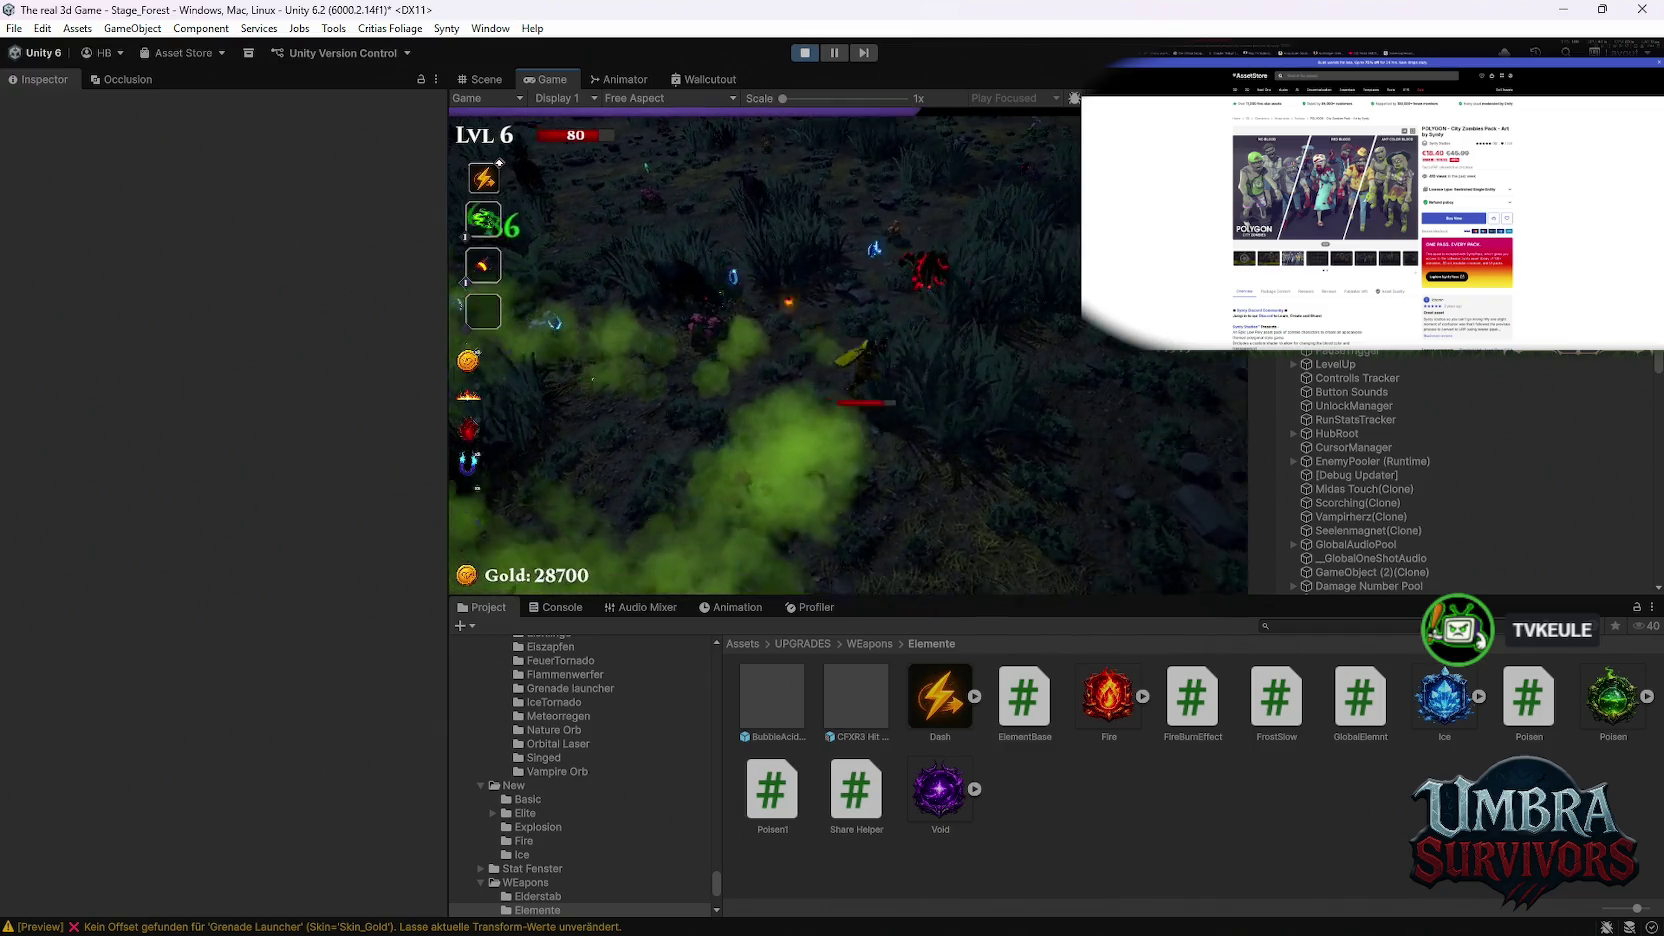
pyautogui.press('Escape')
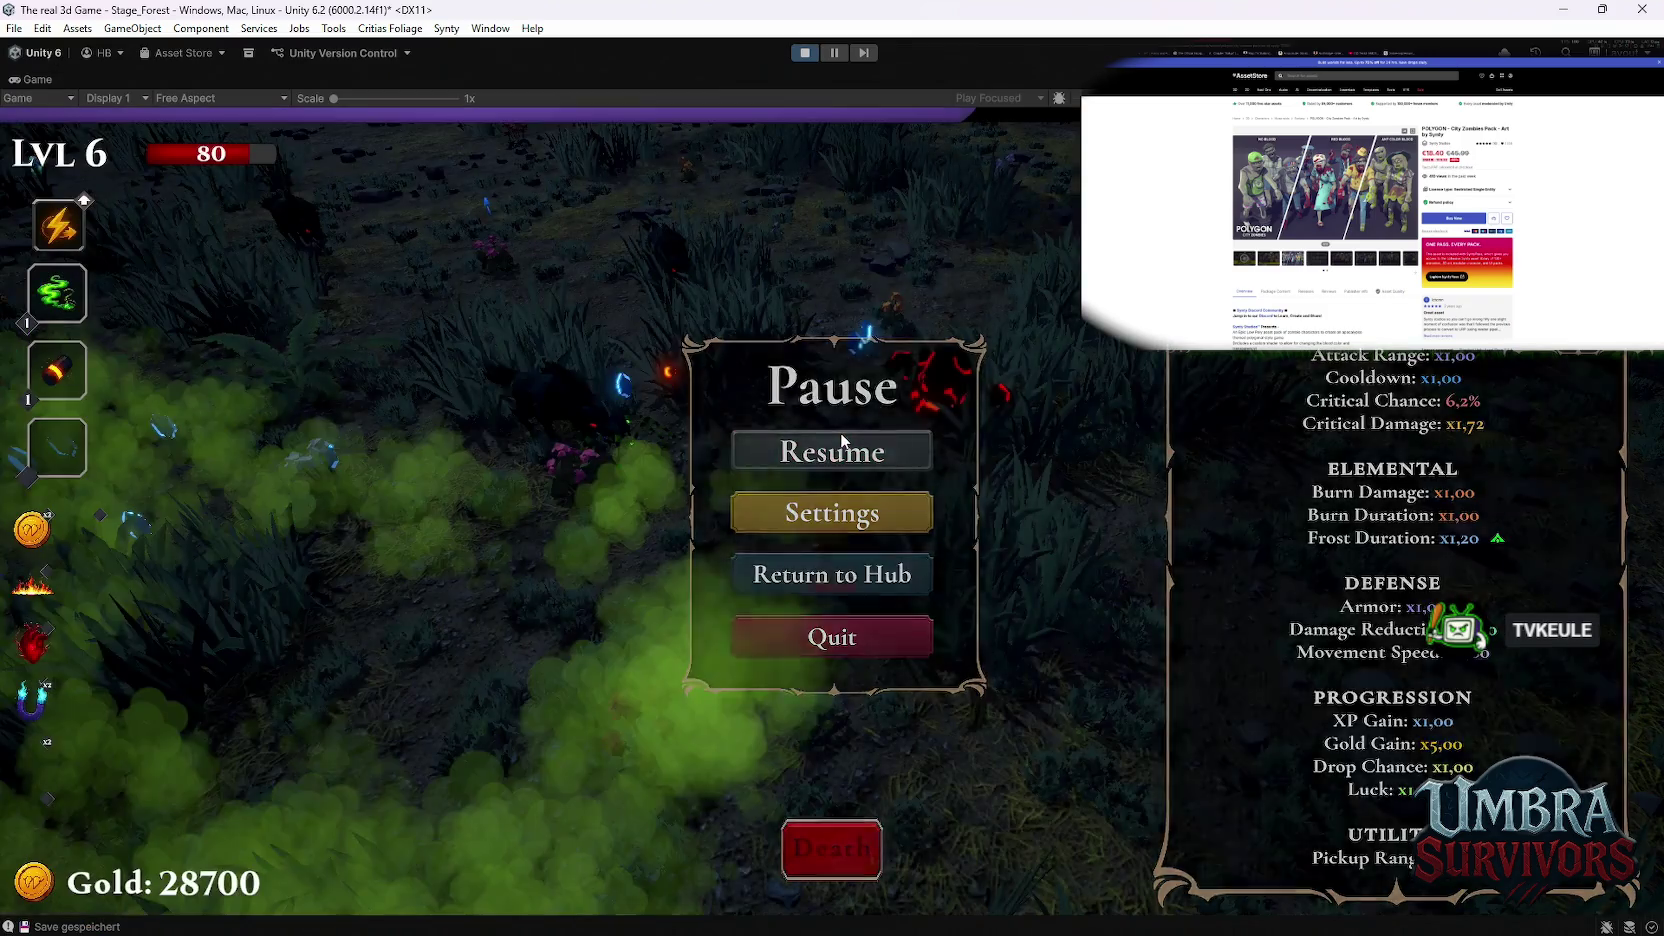
pyautogui.click(840, 436)
pyautogui.press('w')
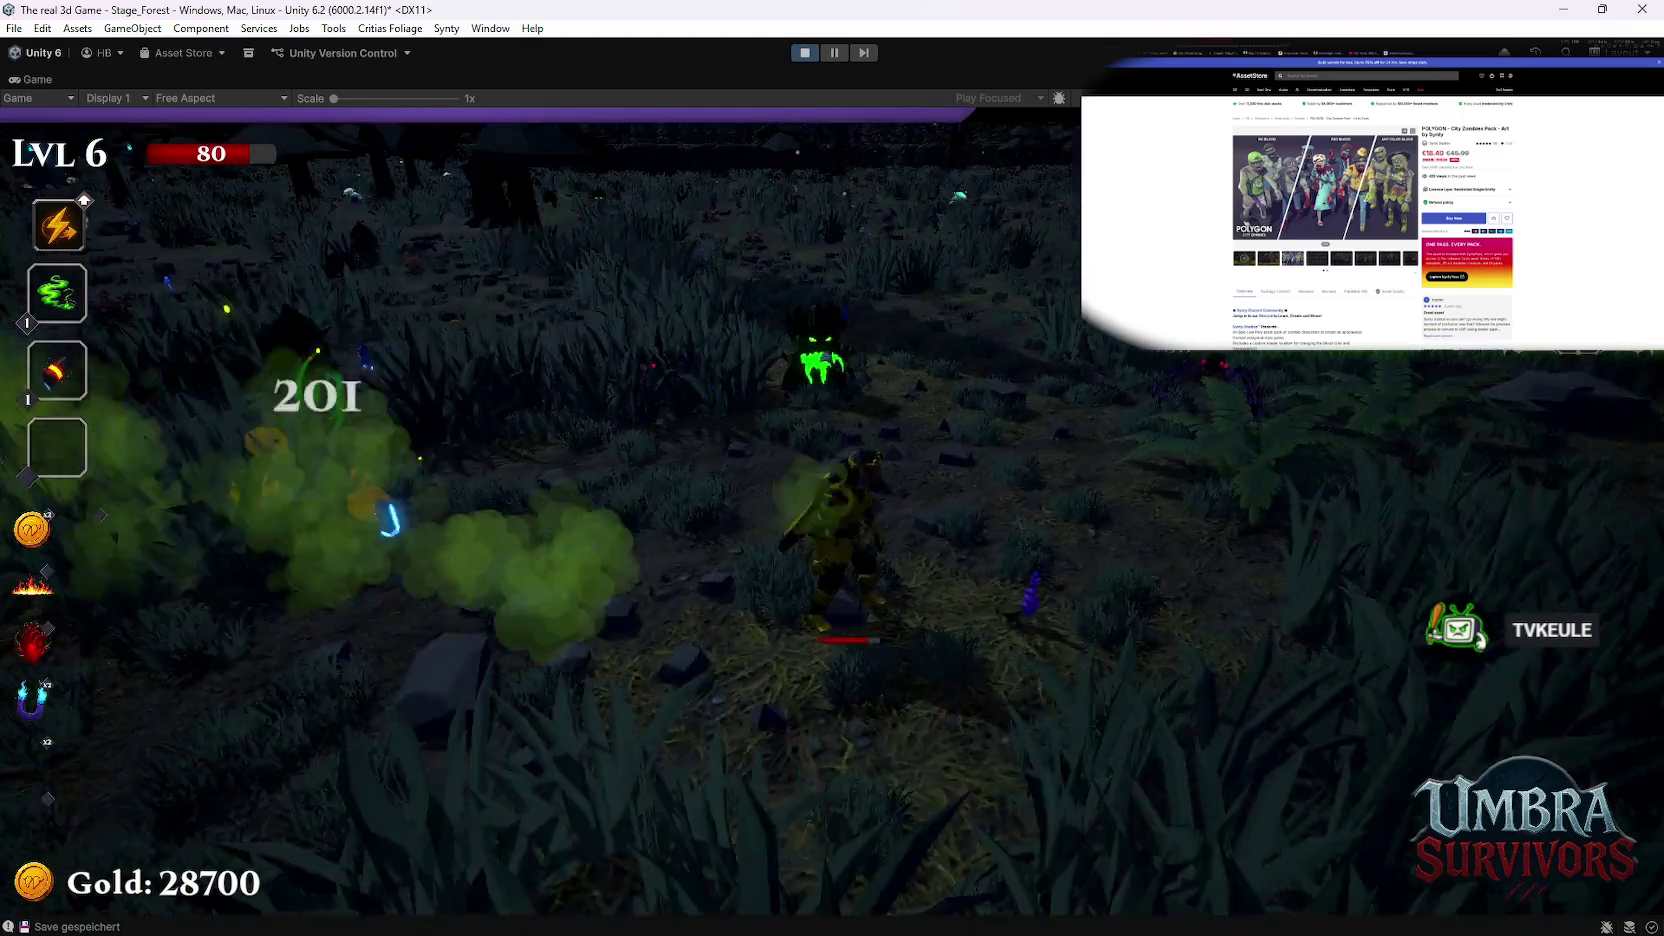
pyautogui.press('a')
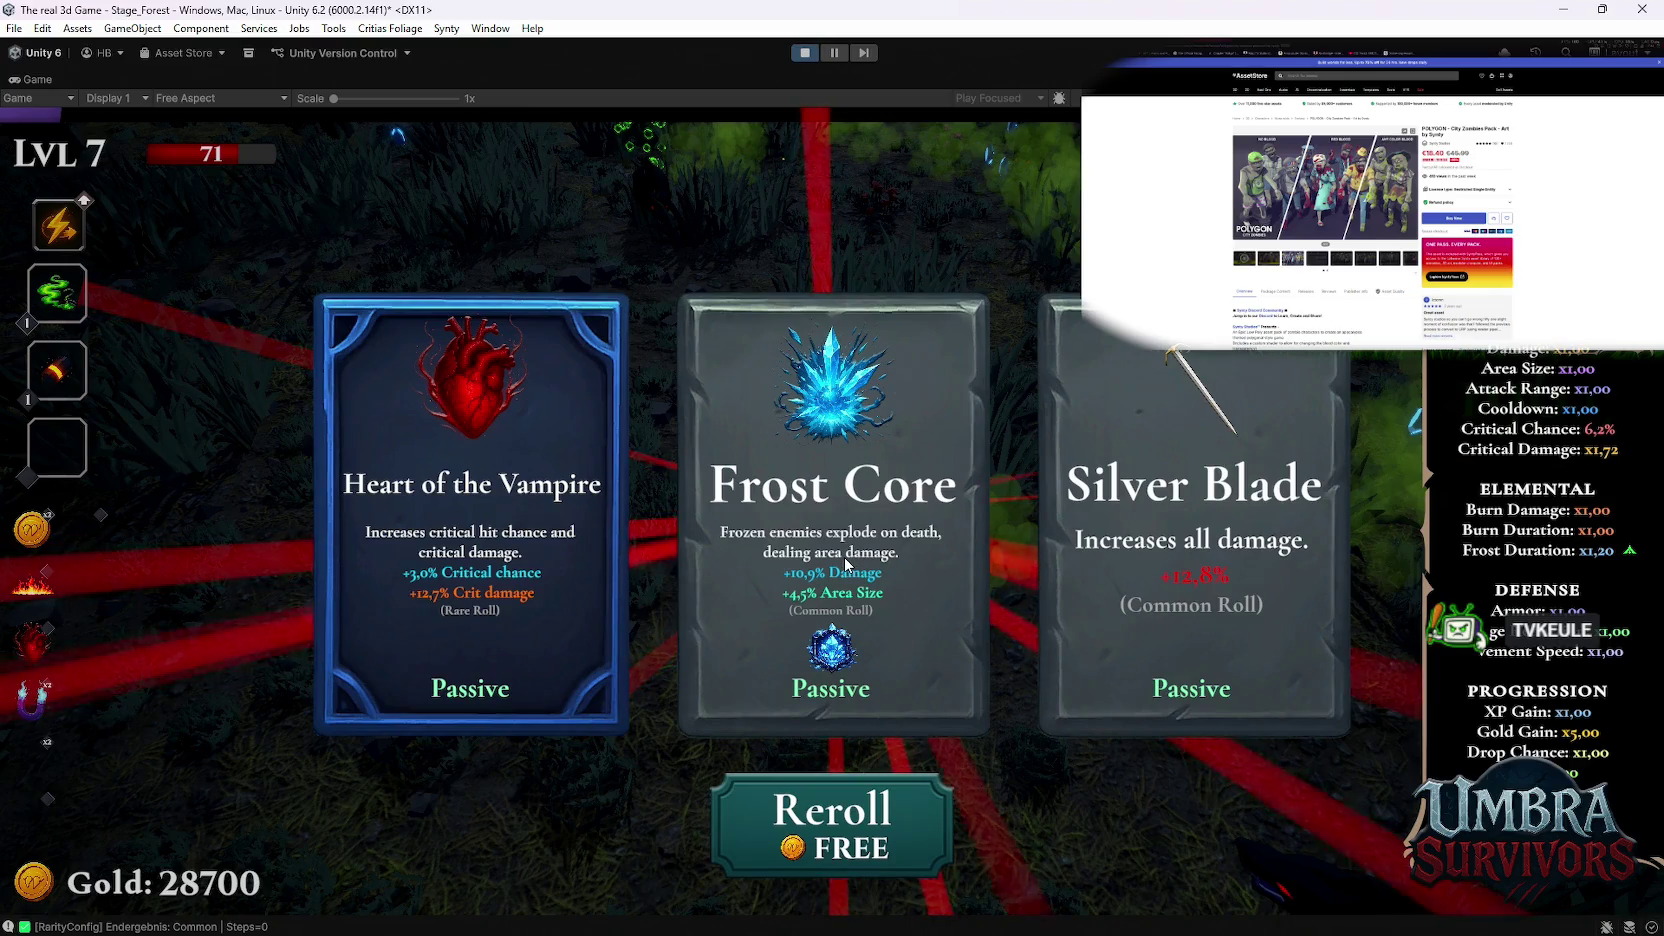
# Step: Choose the Frost Core upgrade and keep moving the character around the forest among enemies
pyautogui.click(805, 549)
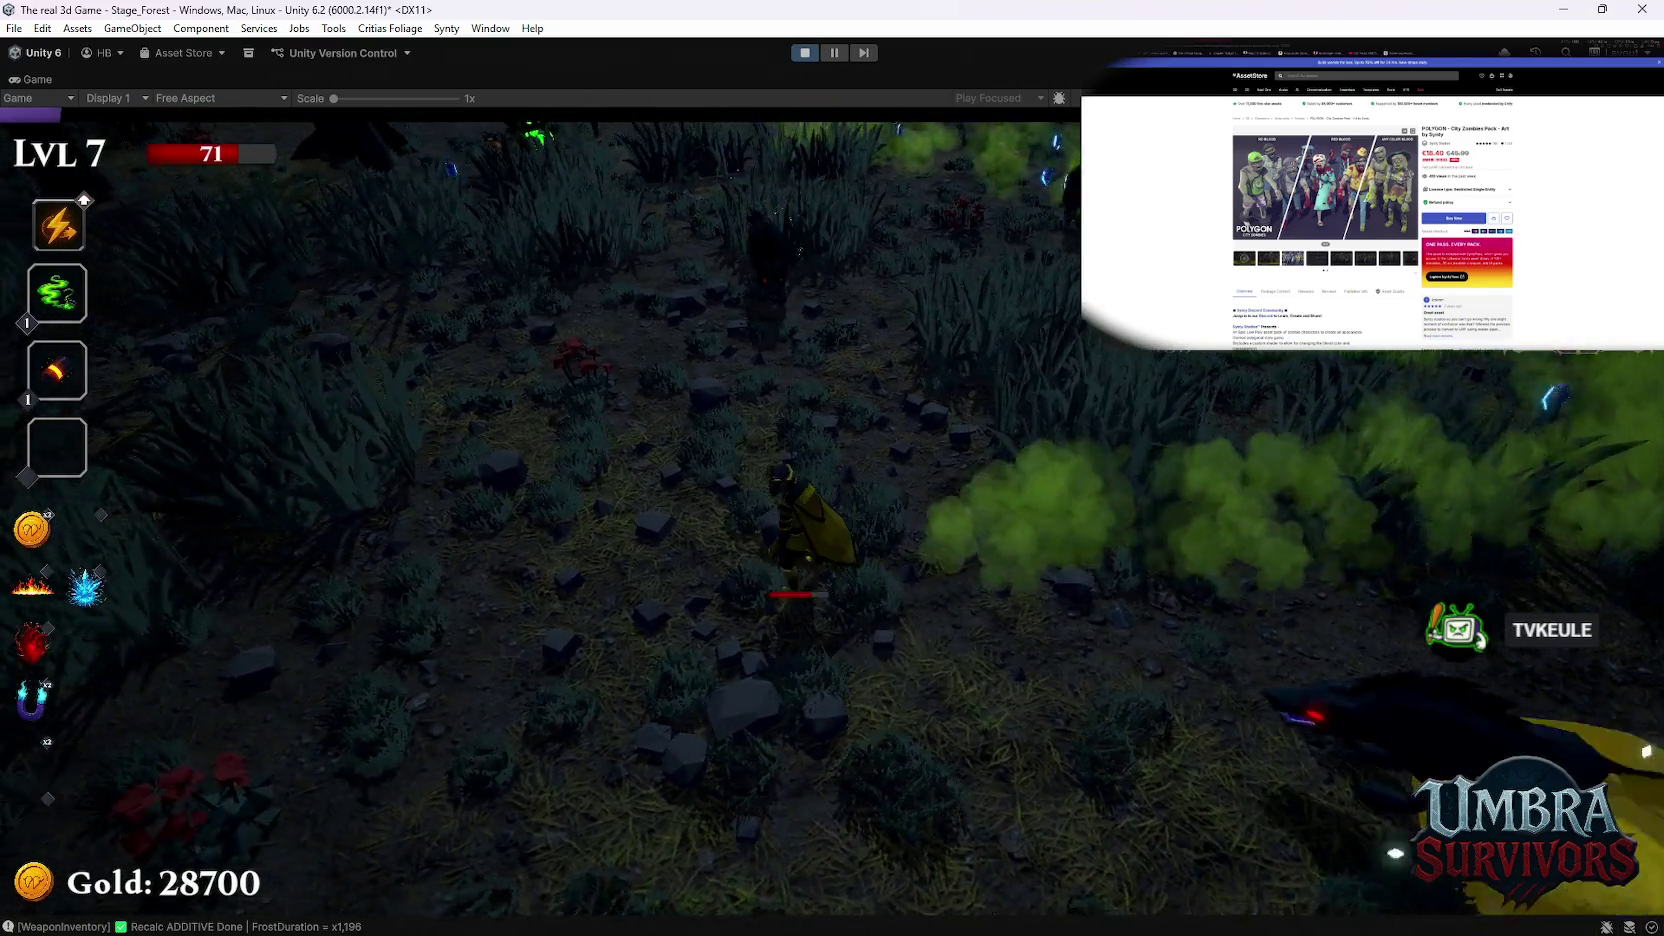
pyautogui.press('a')
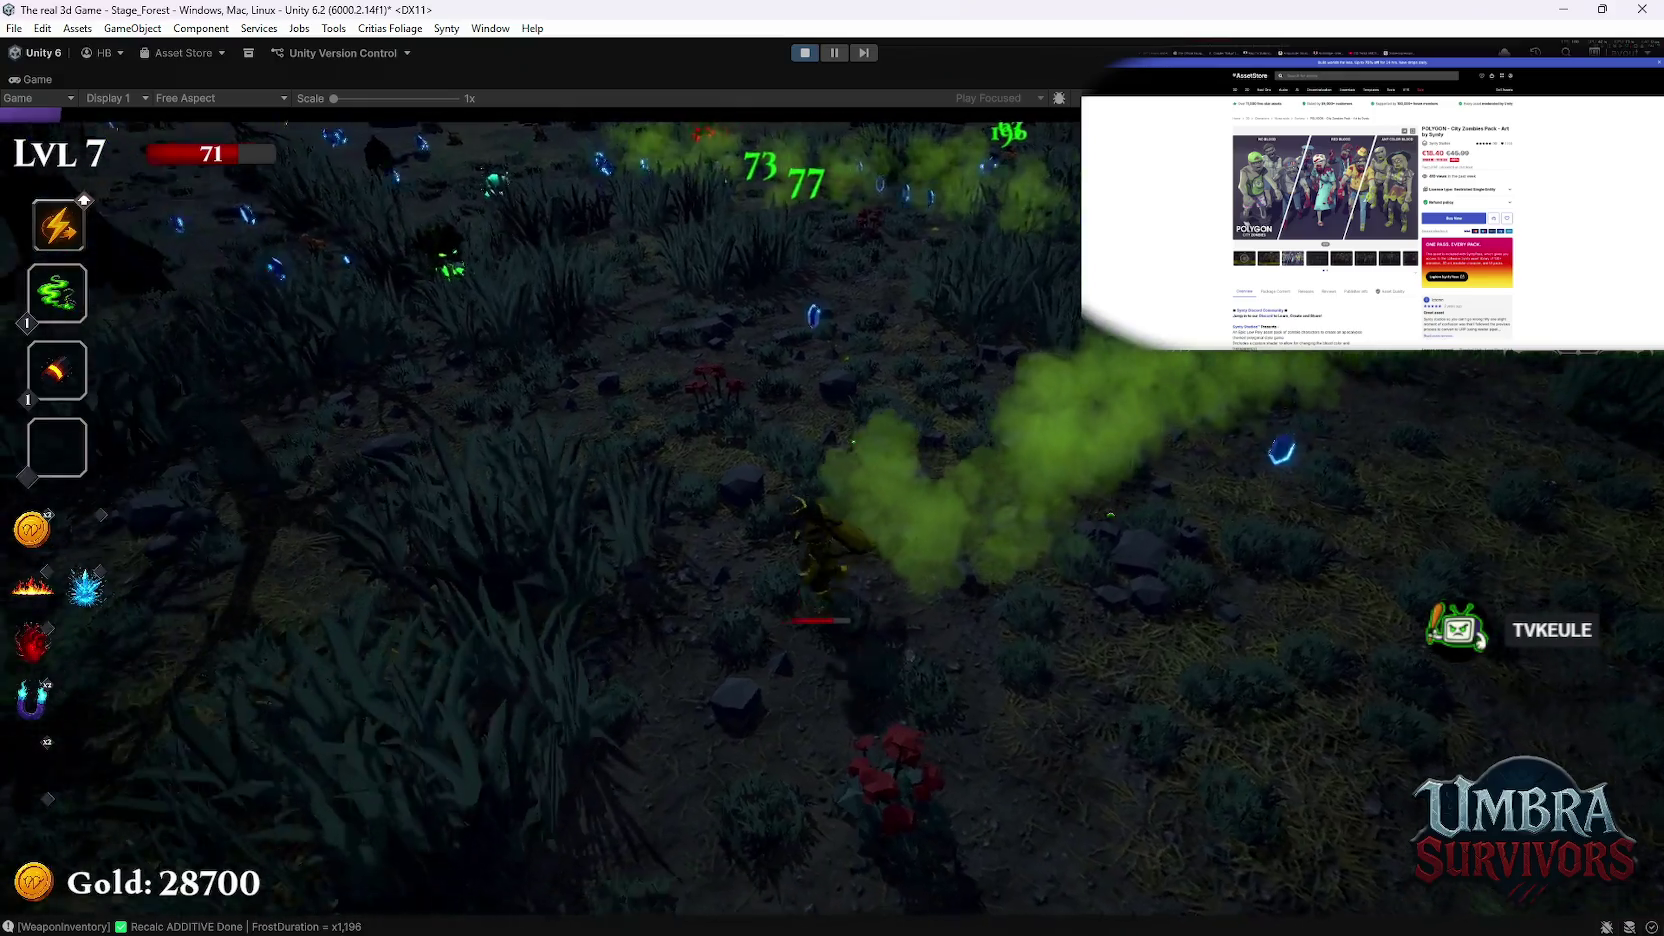
pyautogui.press('d')
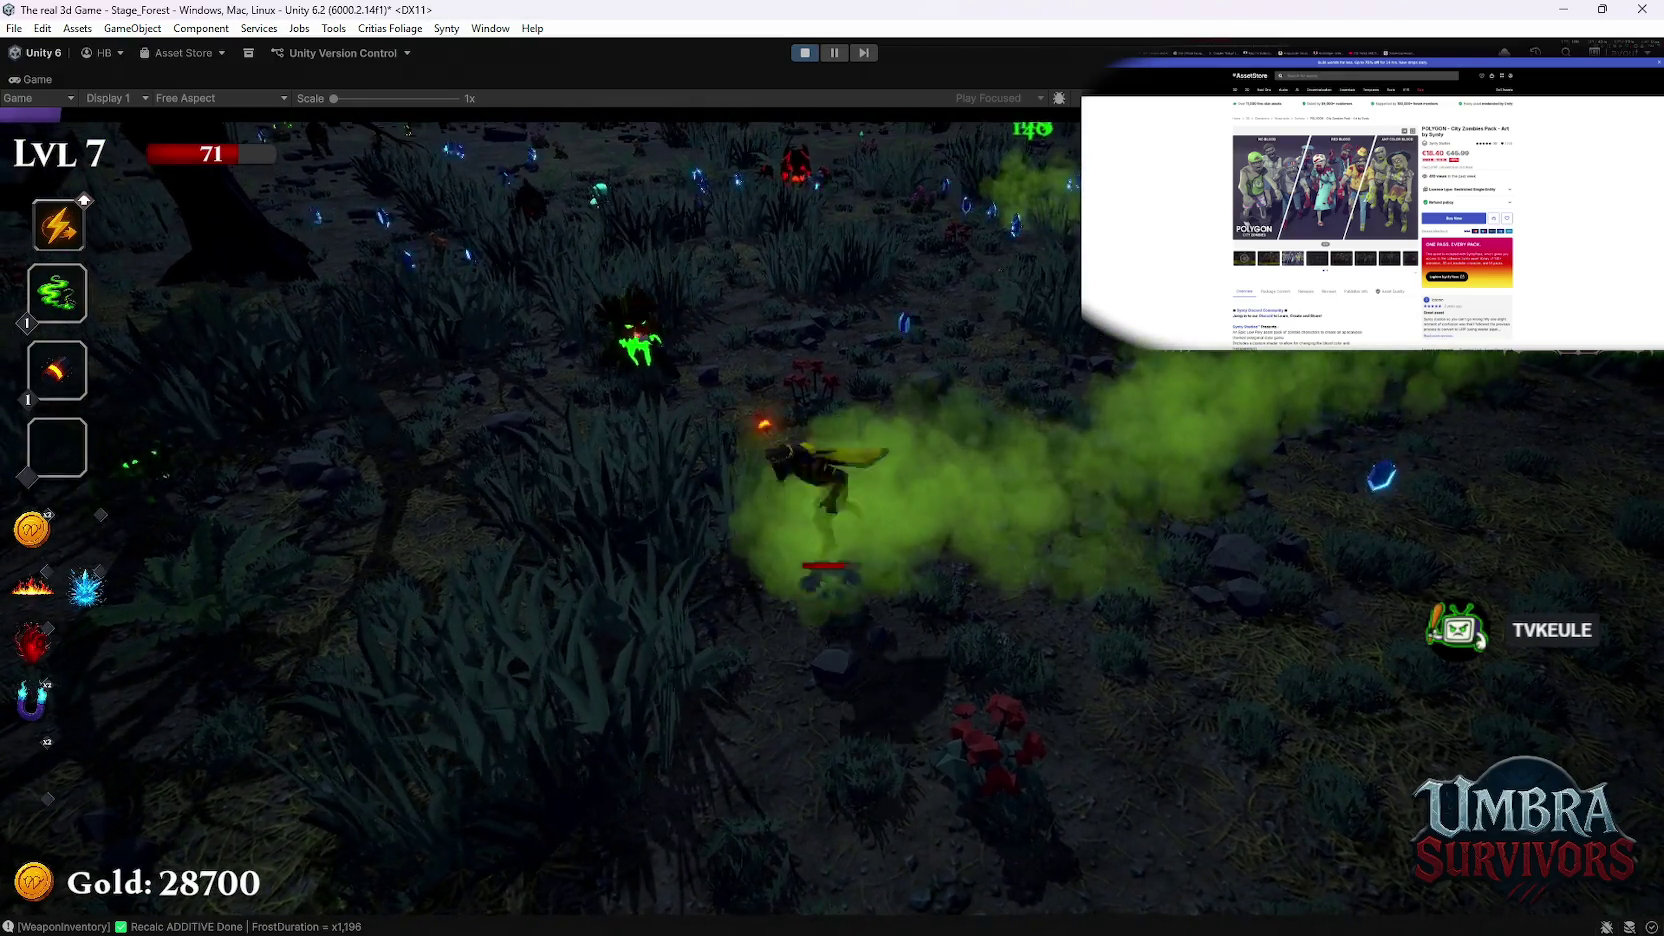
pyautogui.press('w')
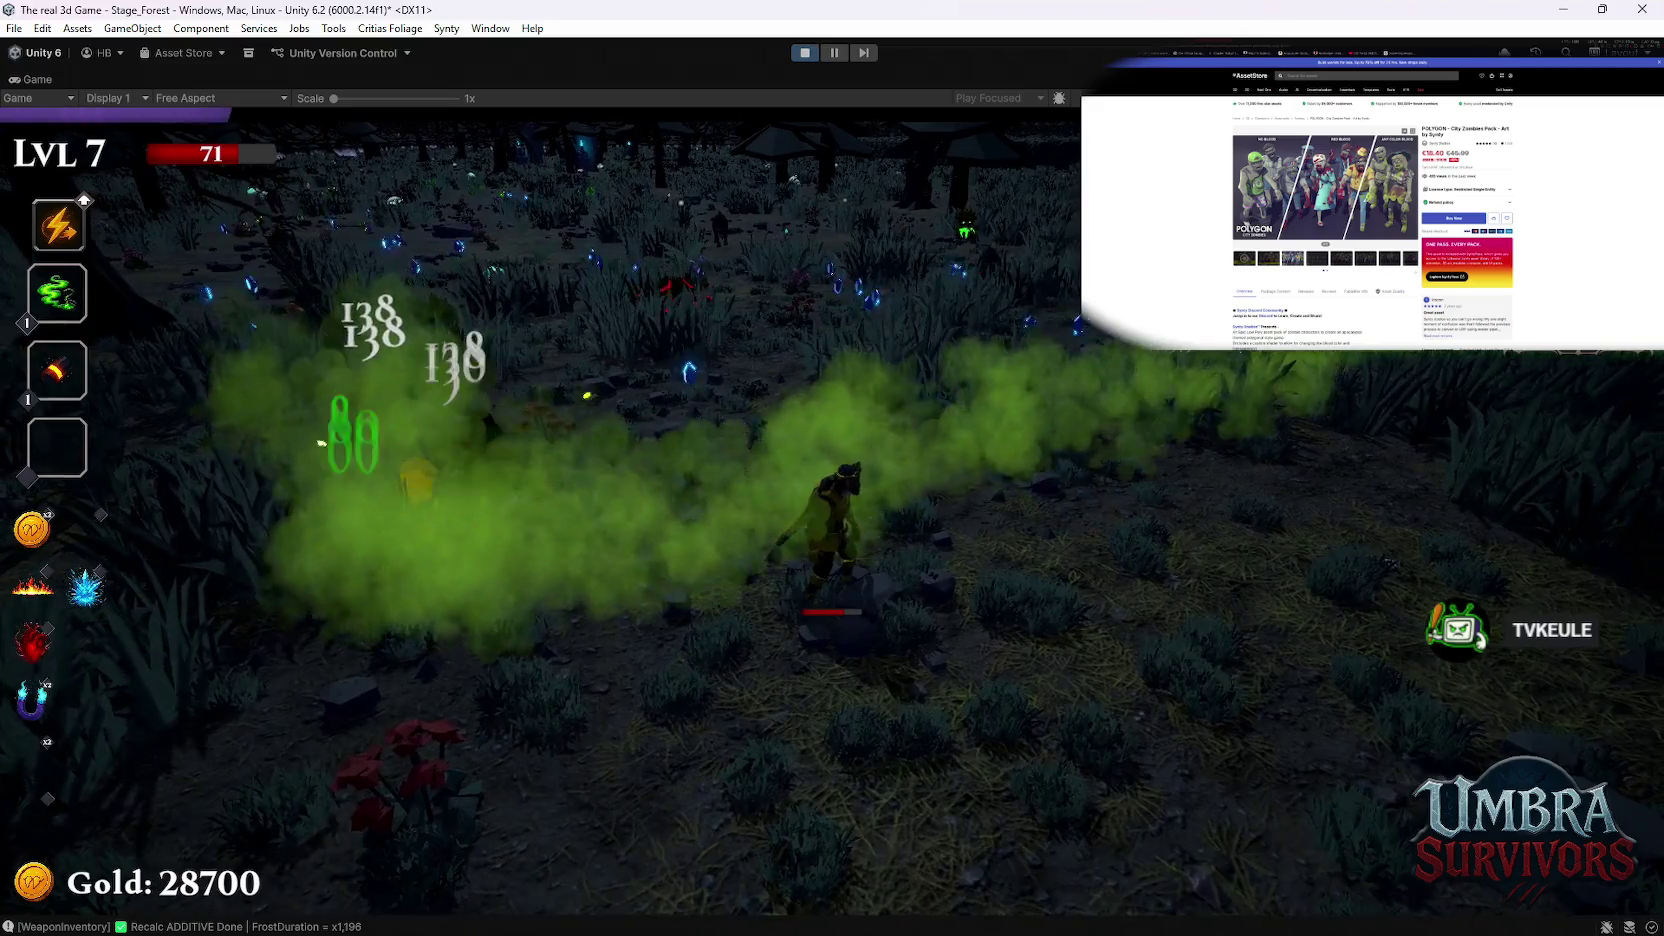
pyautogui.press('s')
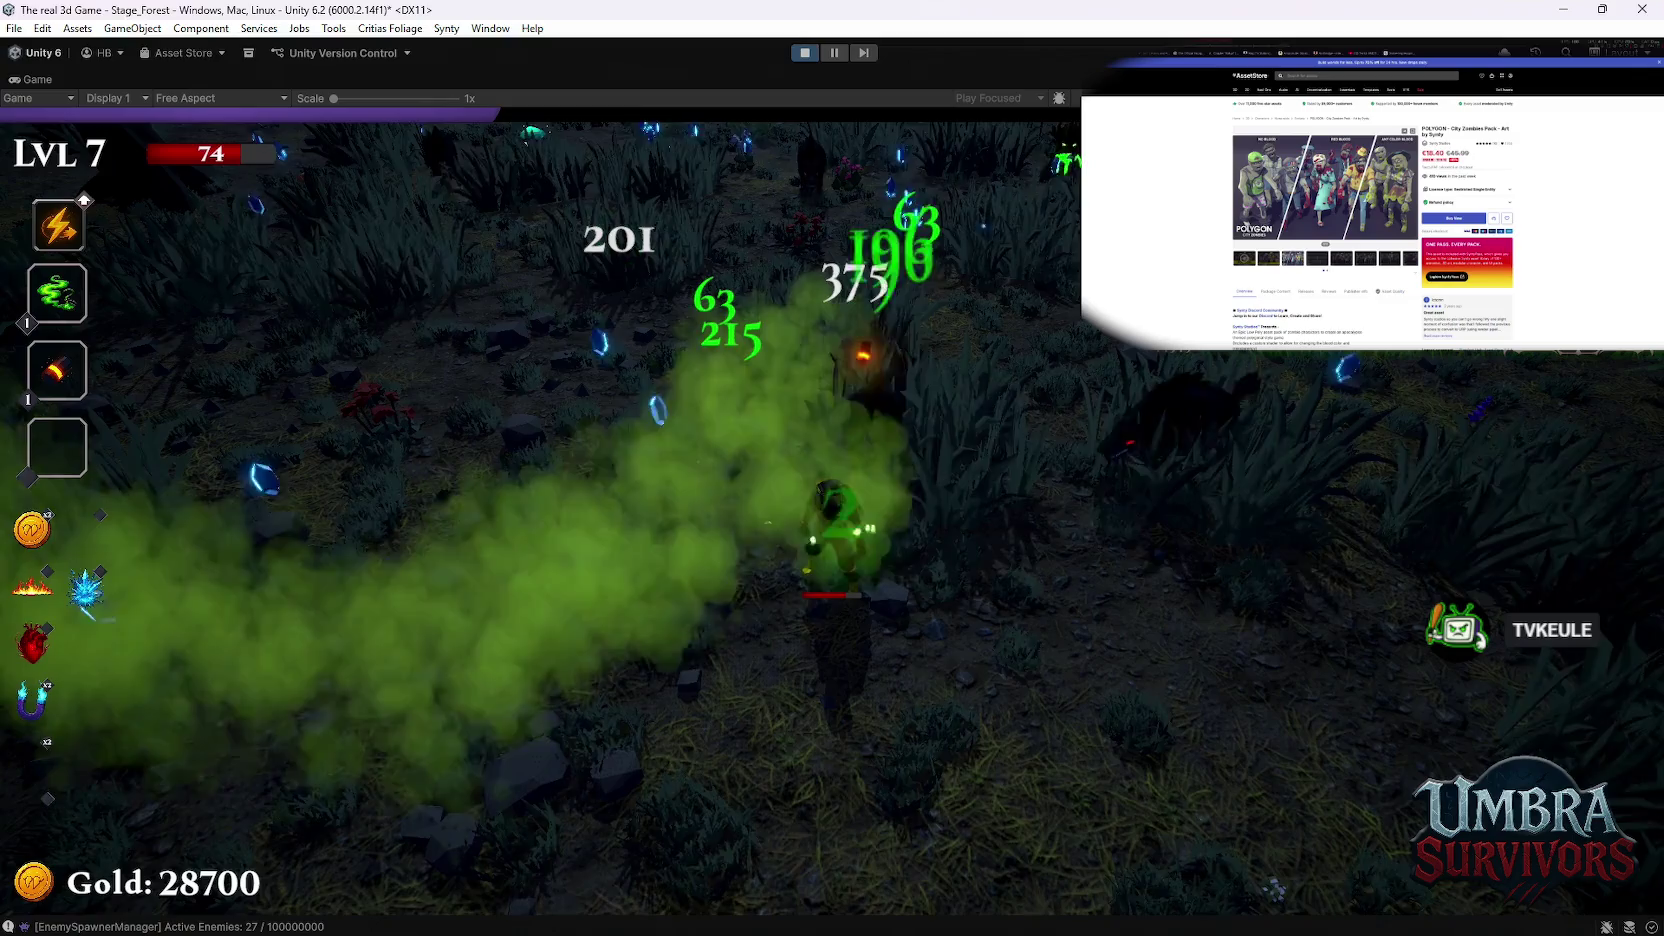
pyautogui.press('w')
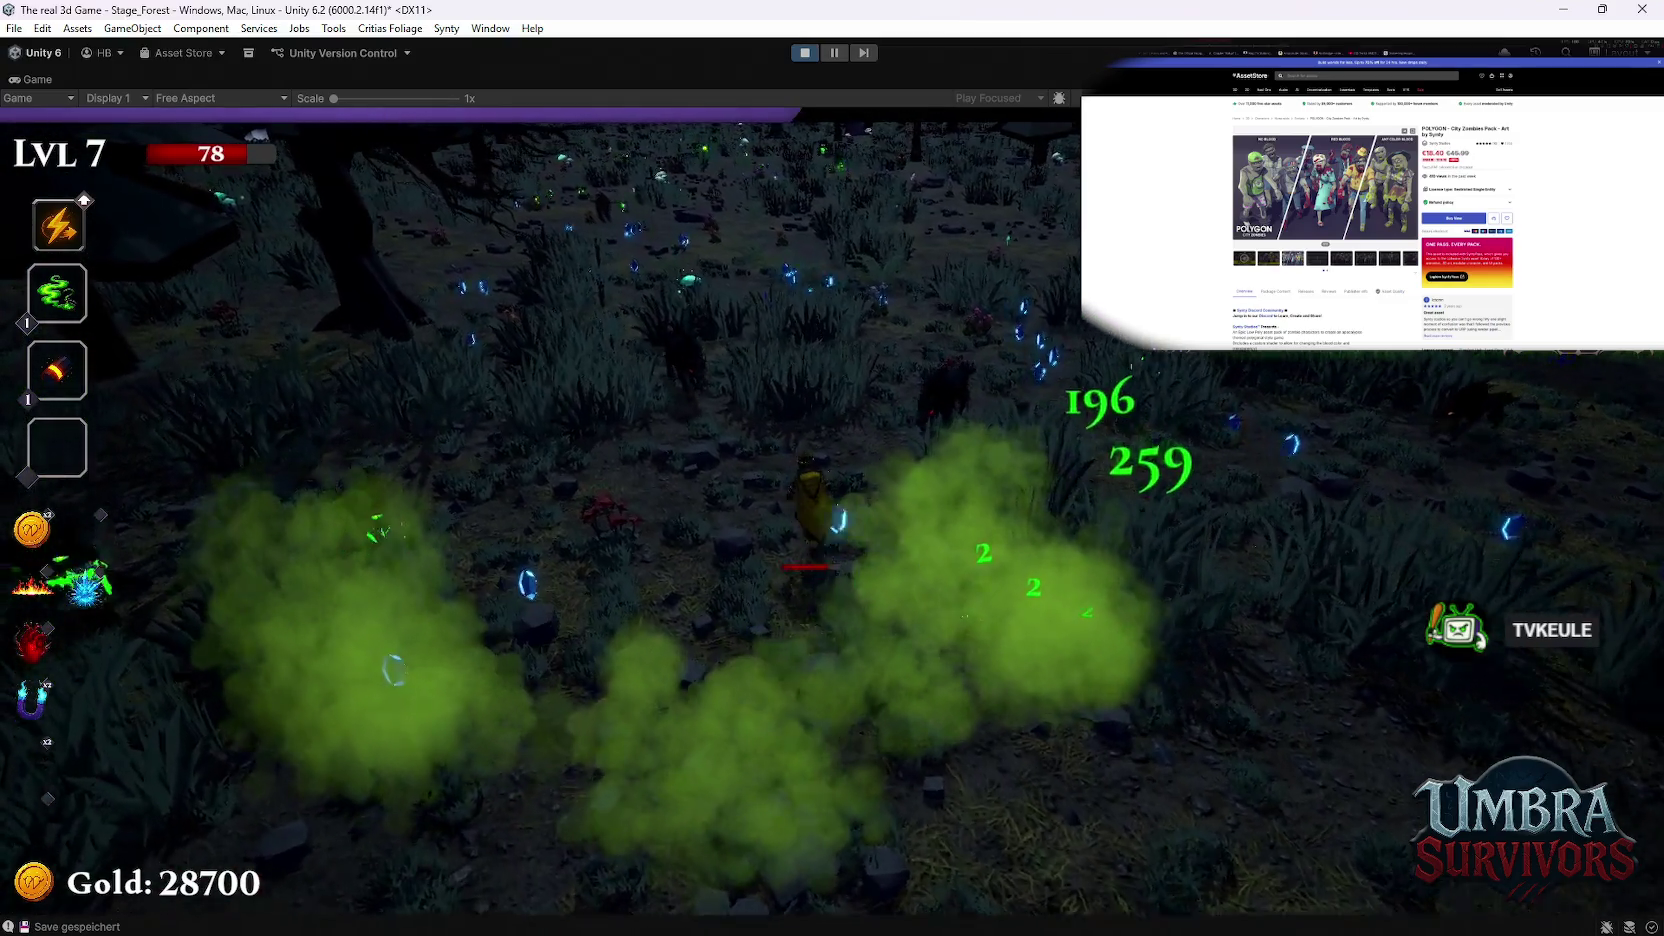
pyautogui.press('s')
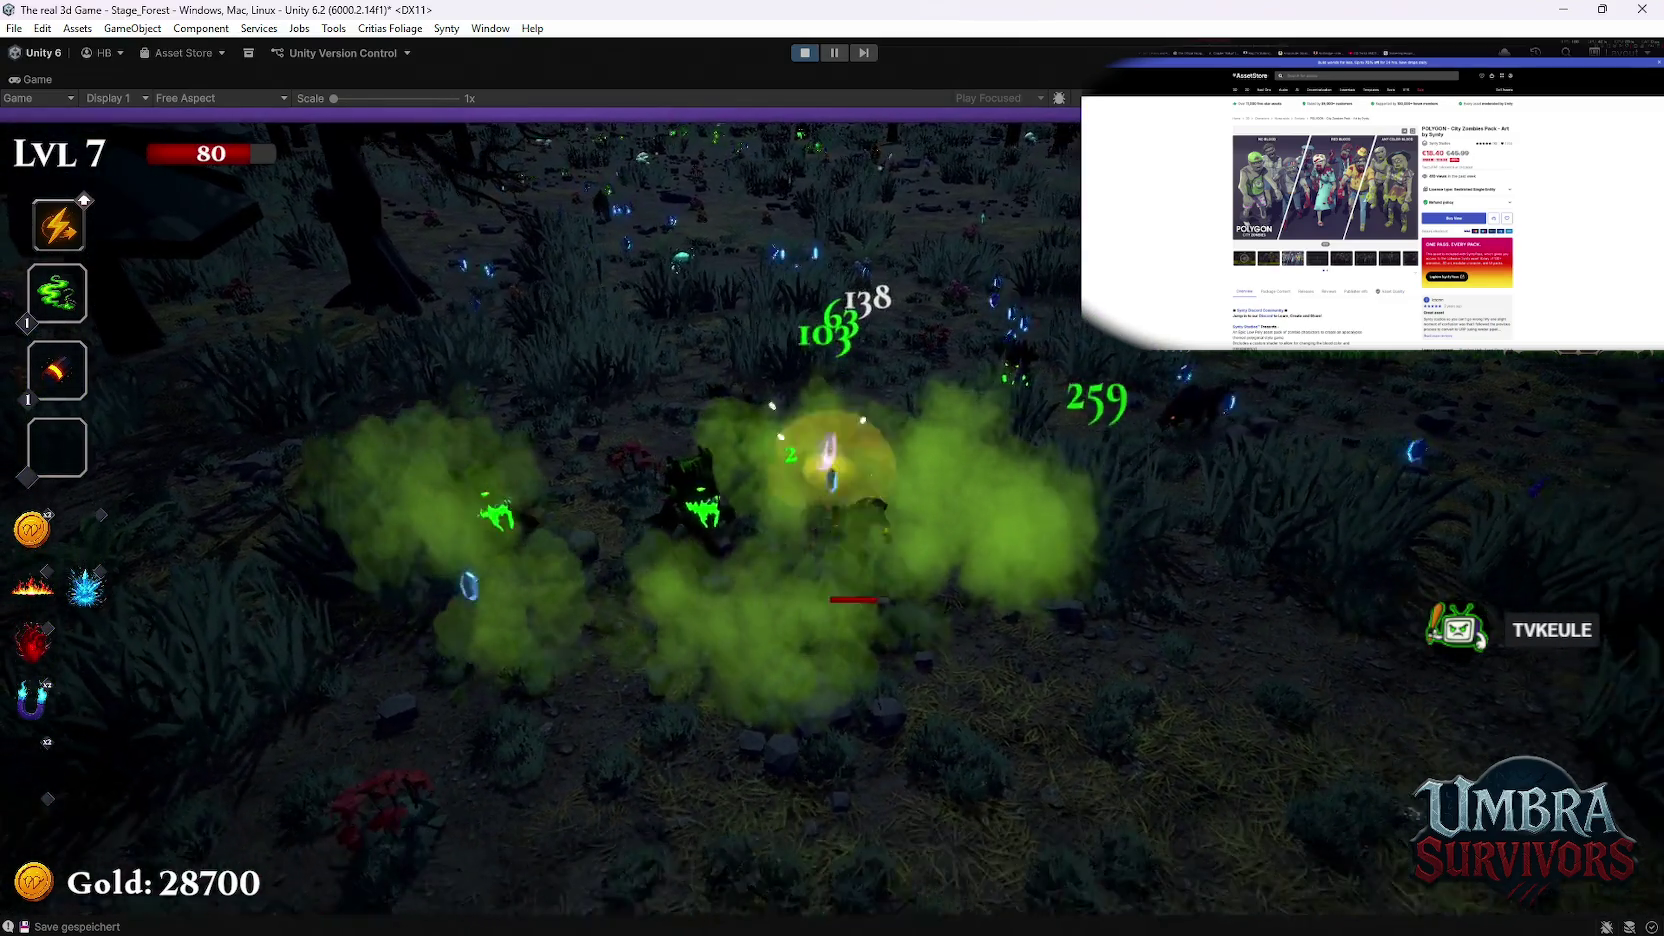
pyautogui.press('d')
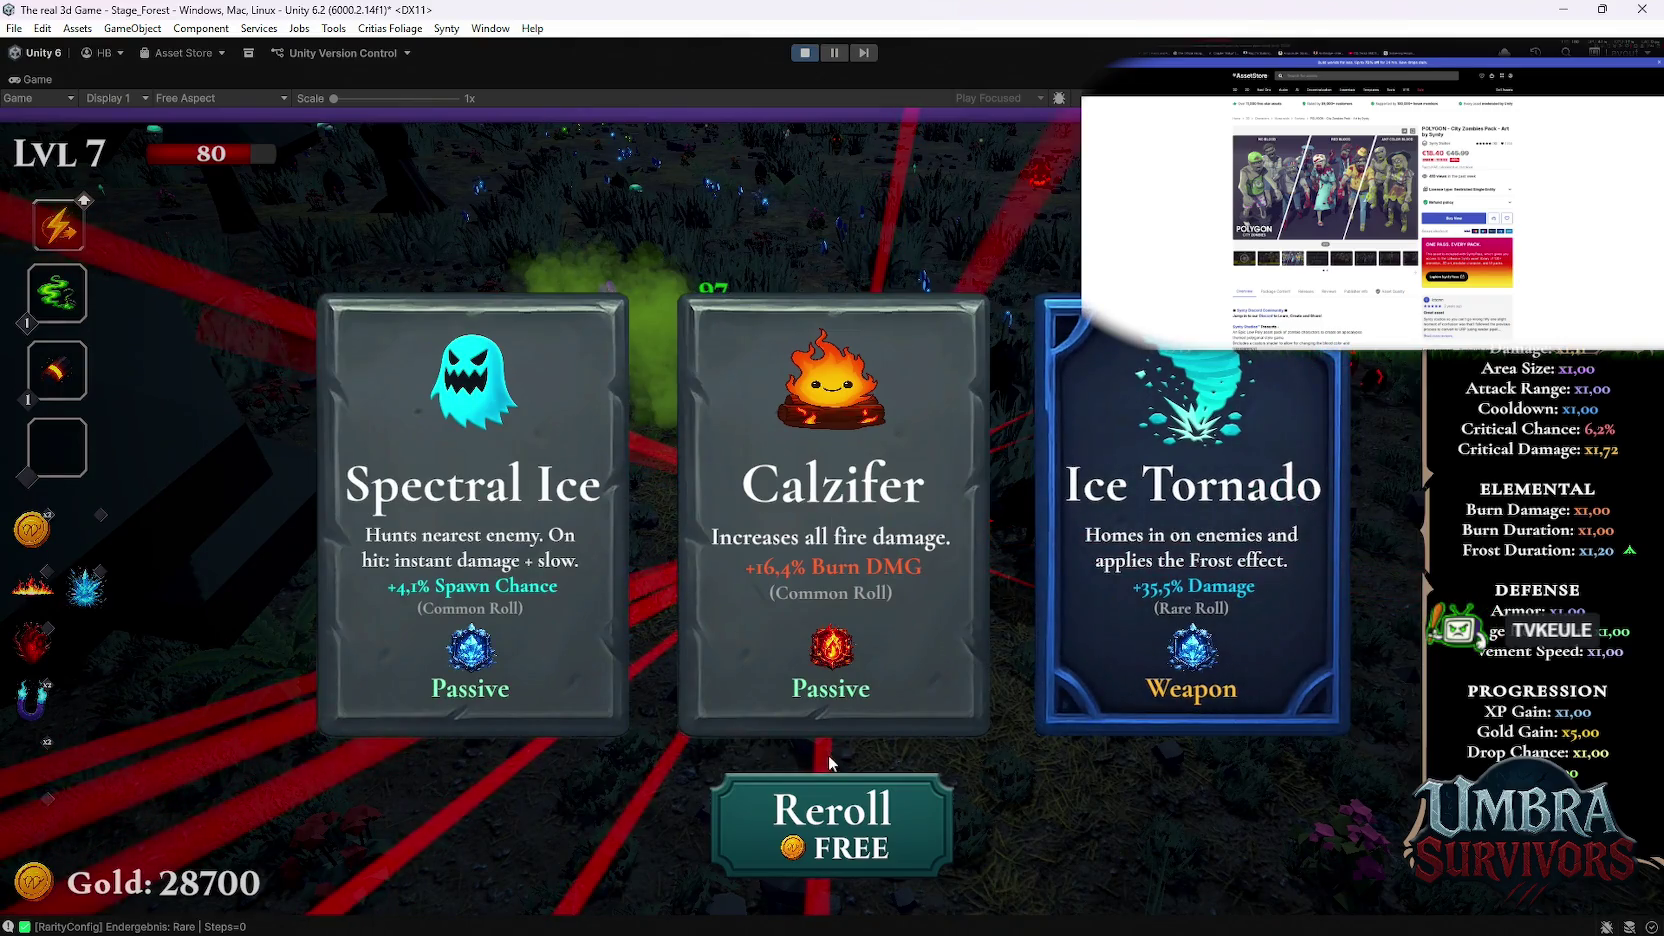
# Step: Reroll the cards six times, up to 800 gold, then choose Contagion
pyautogui.click(836, 805)
pyautogui.click(840, 815)
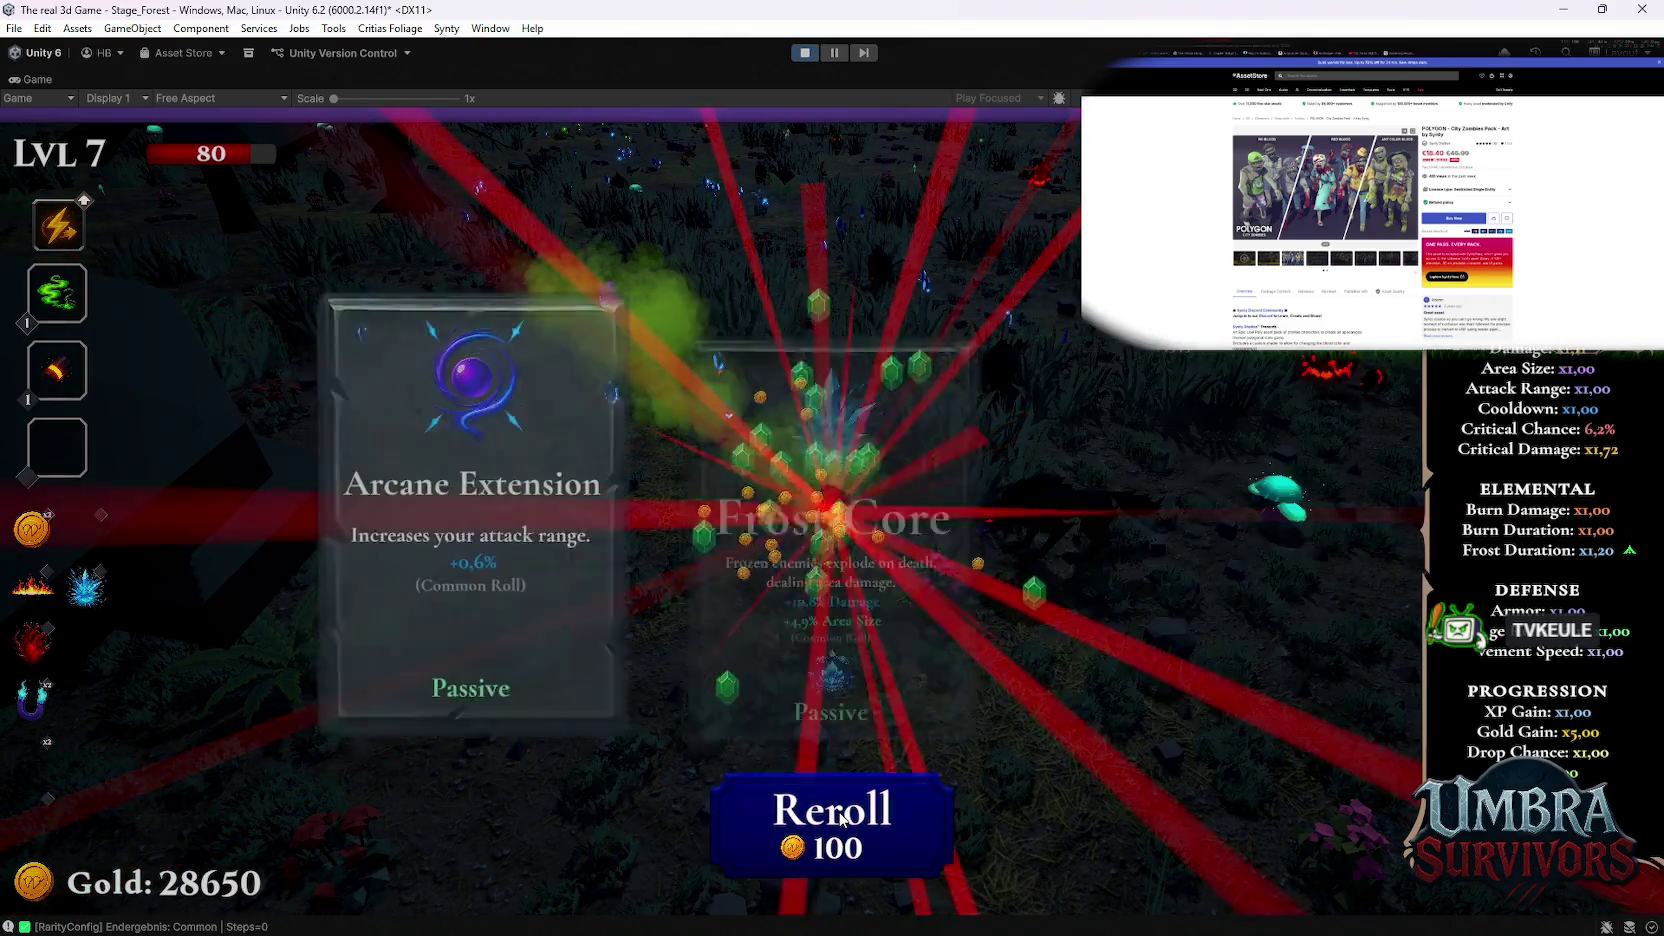
pyautogui.click(842, 817)
pyautogui.click(843, 818)
pyautogui.click(843, 818)
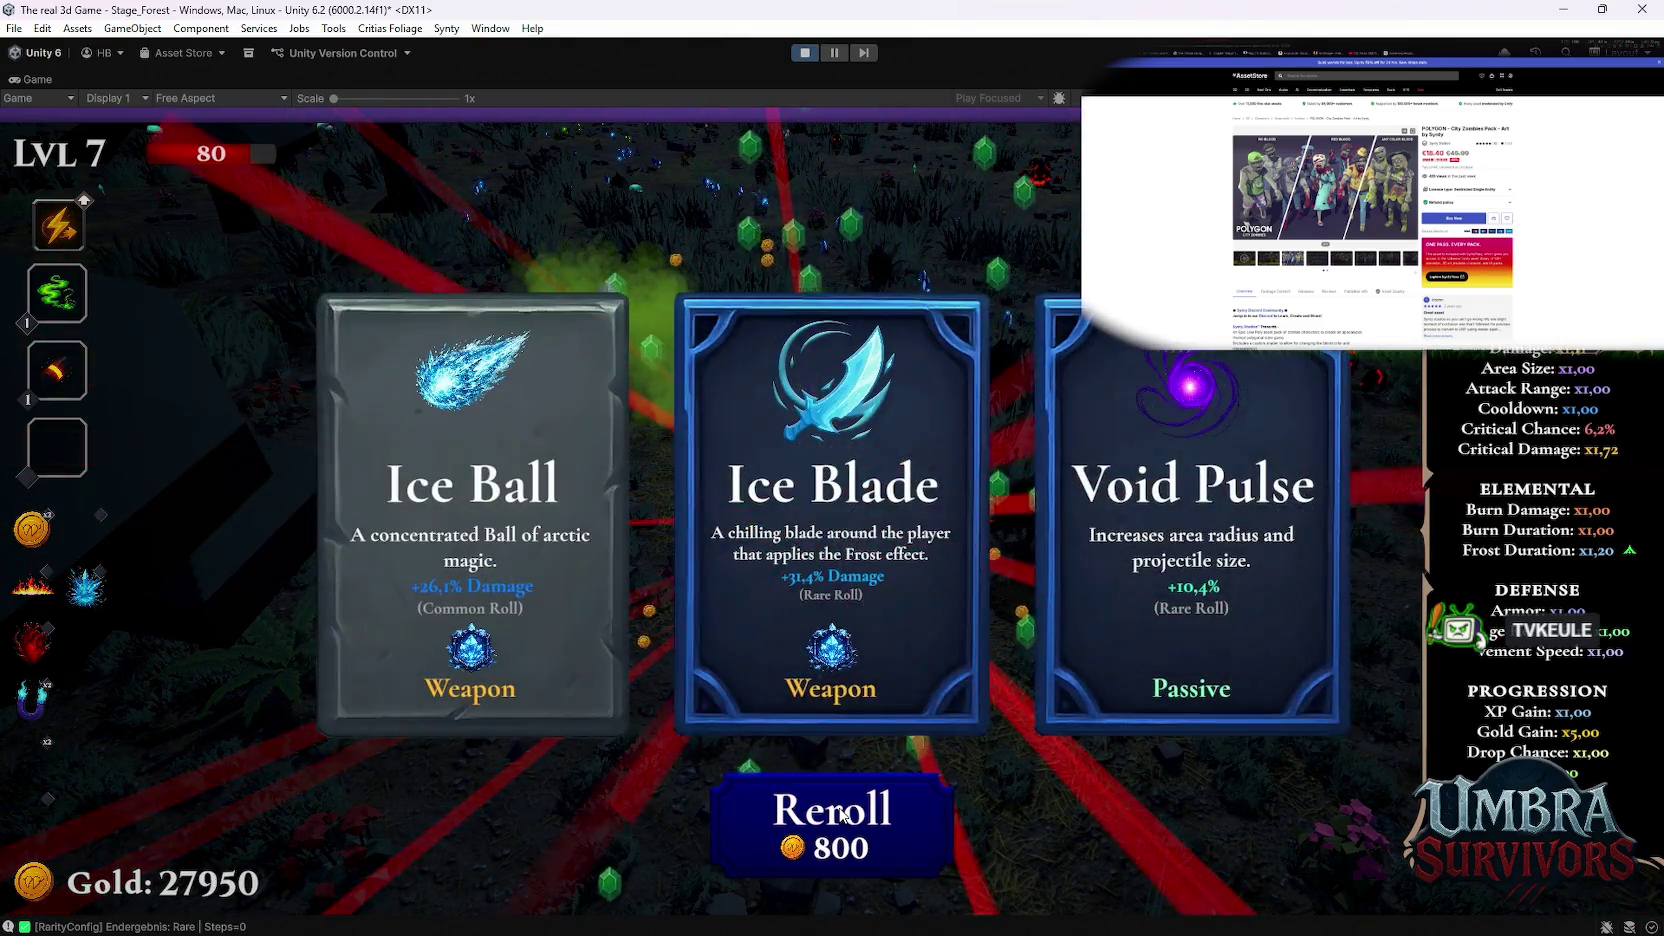
pyautogui.click(843, 818)
pyautogui.click(481, 630)
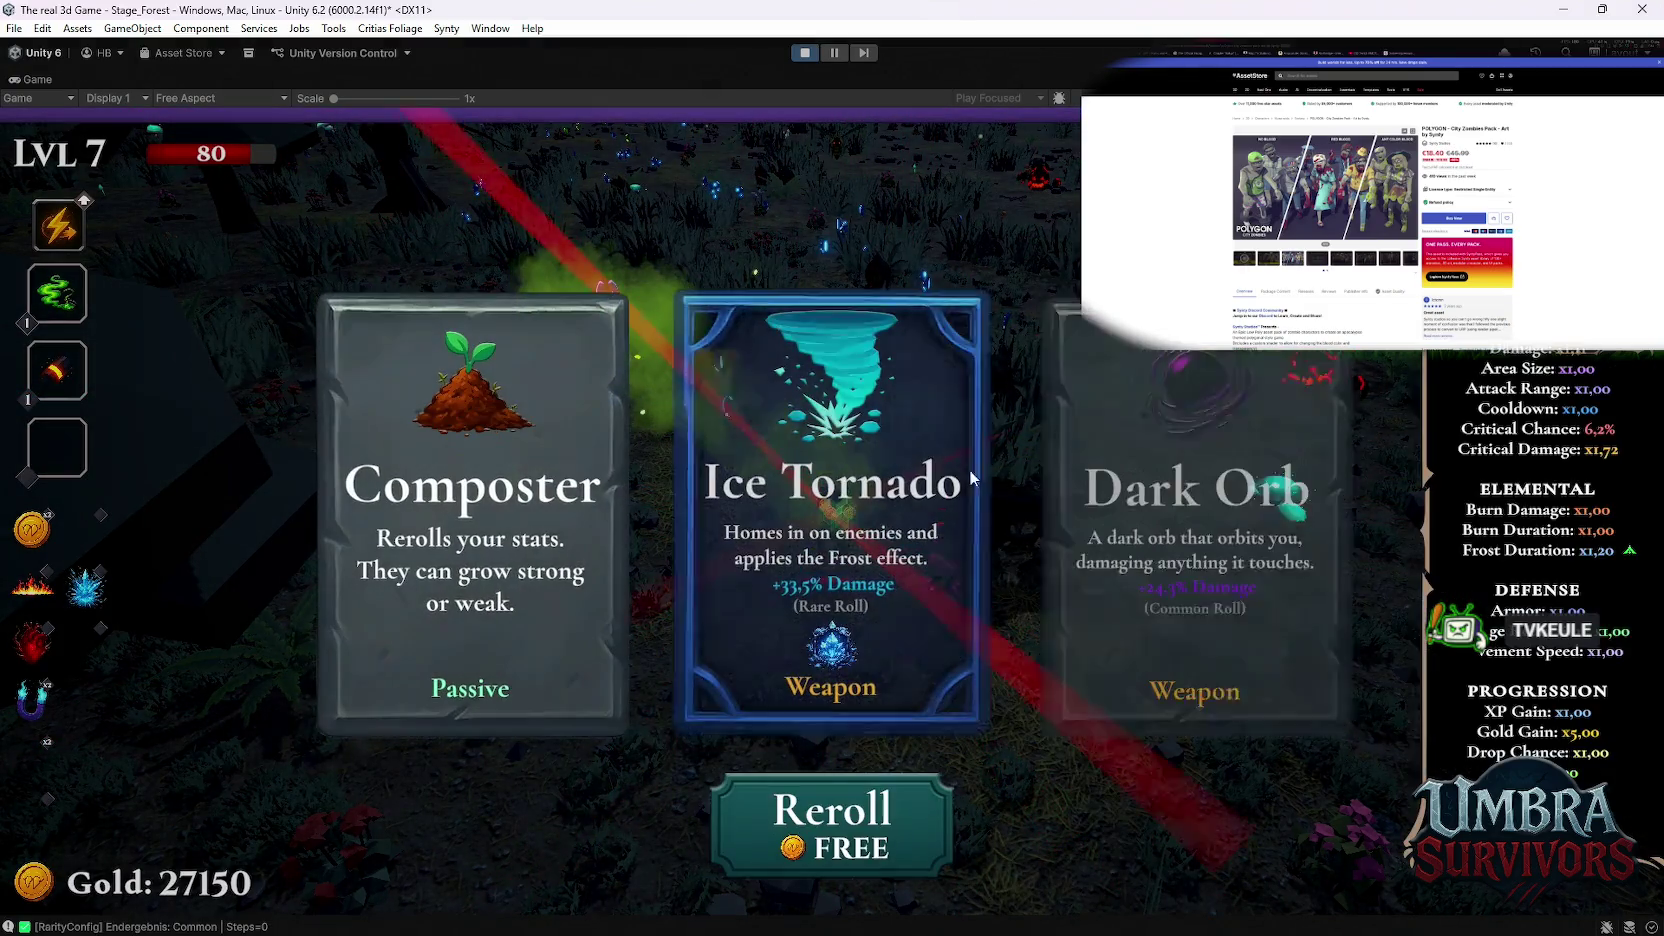
# Step: Reroll for free and take Glacial Sigil, then reroll and take AntidoteSiphon
pyautogui.click(866, 803)
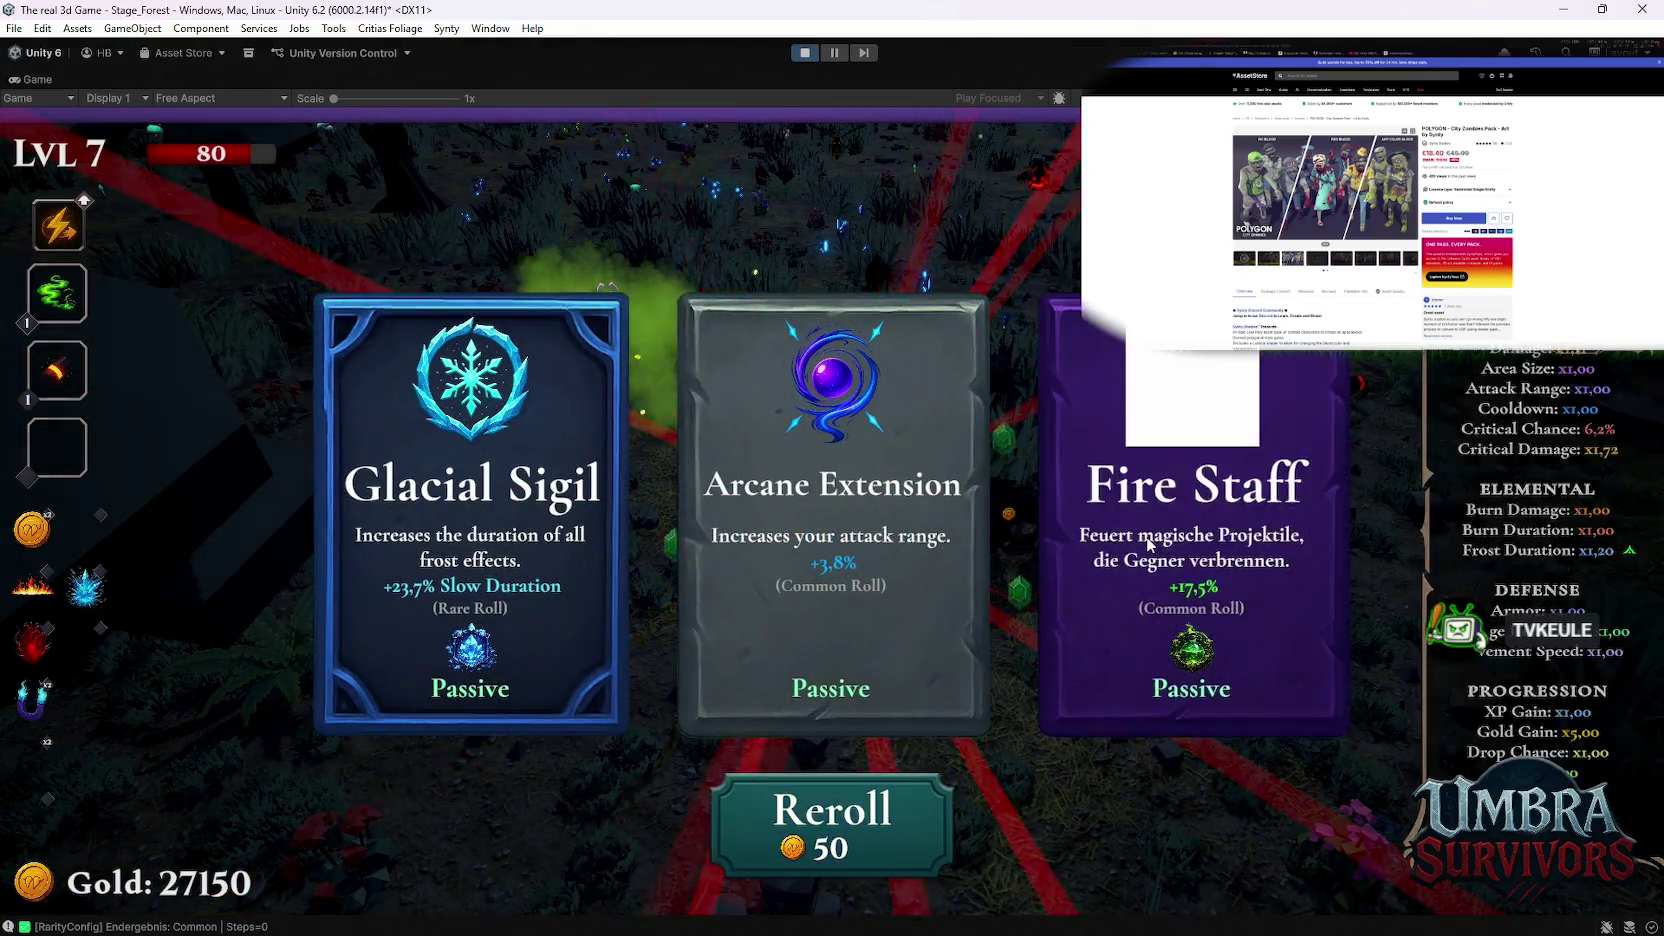
pyautogui.click(475, 620)
pyautogui.click(768, 858)
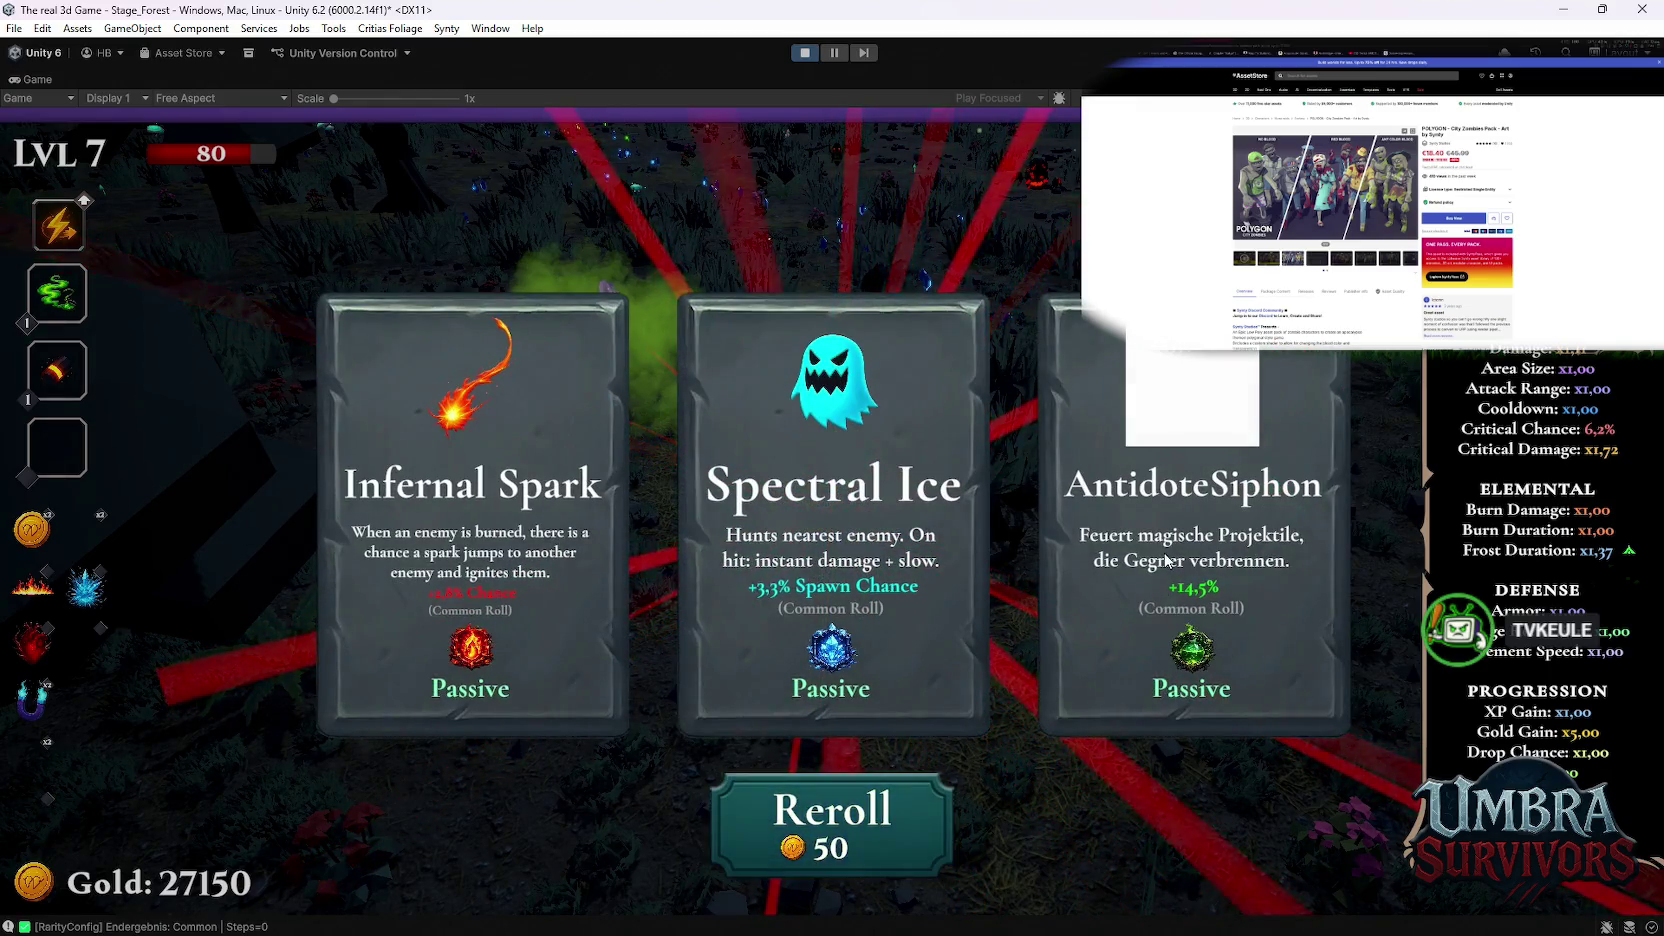
pyautogui.click(1166, 562)
# Step: Reroll four more times, take AntidoteSiphon, Fire Staff and another upgrade, then pause the game
pyautogui.click(808, 815)
pyautogui.click(808, 815)
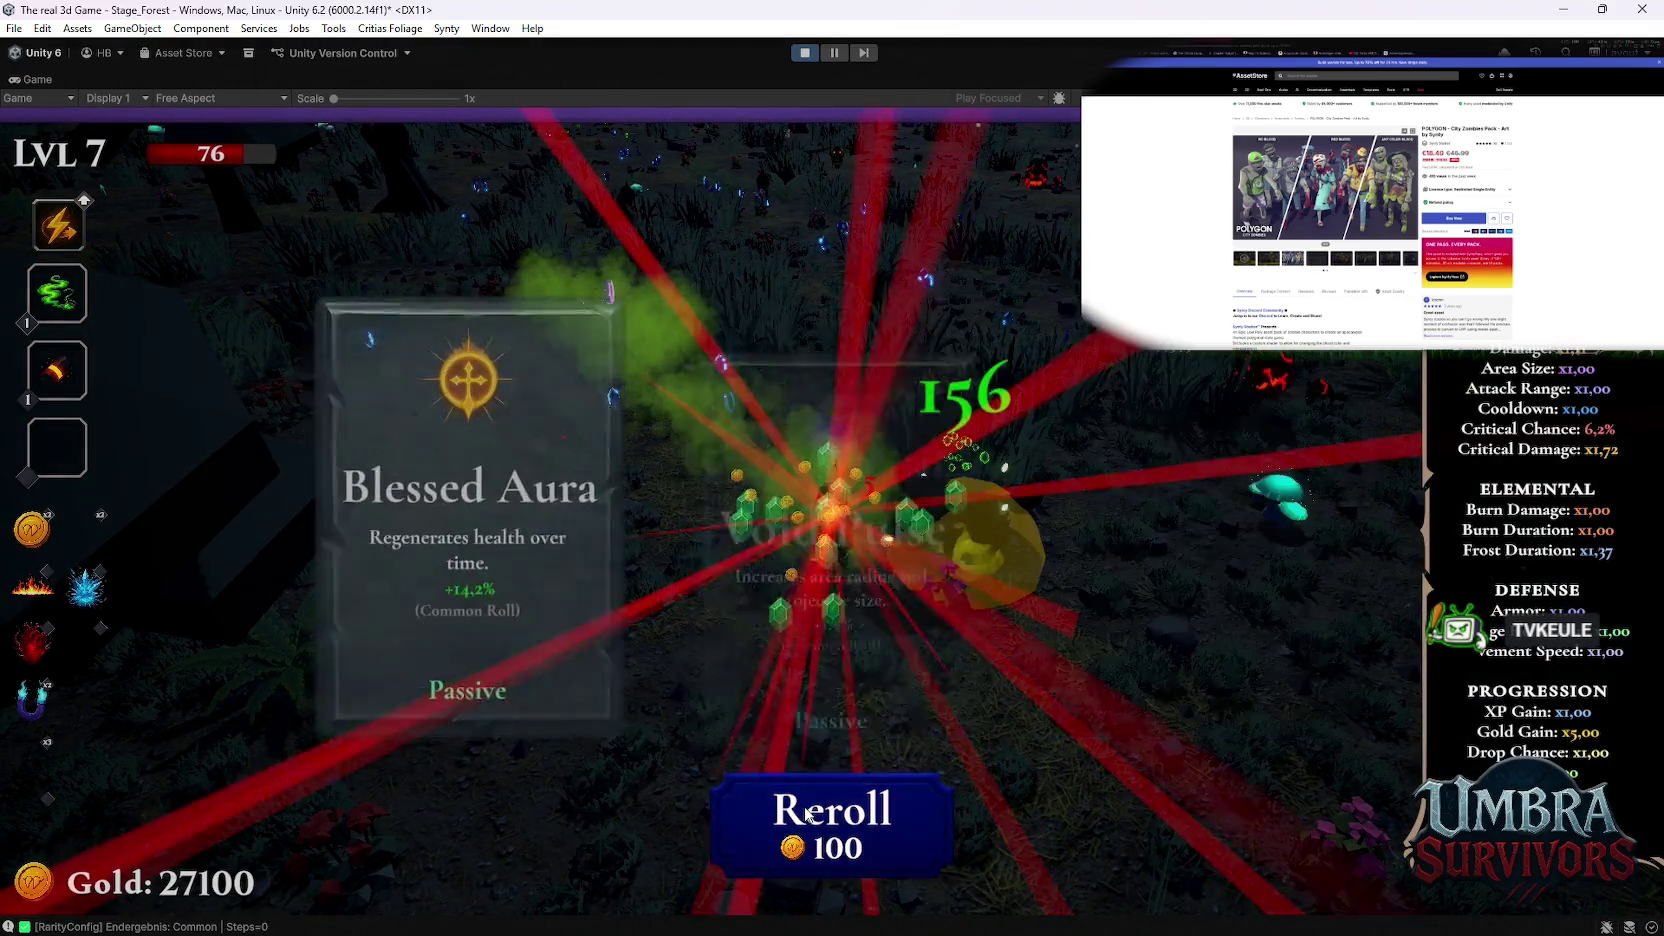
pyautogui.click(808, 815)
pyautogui.click(808, 815)
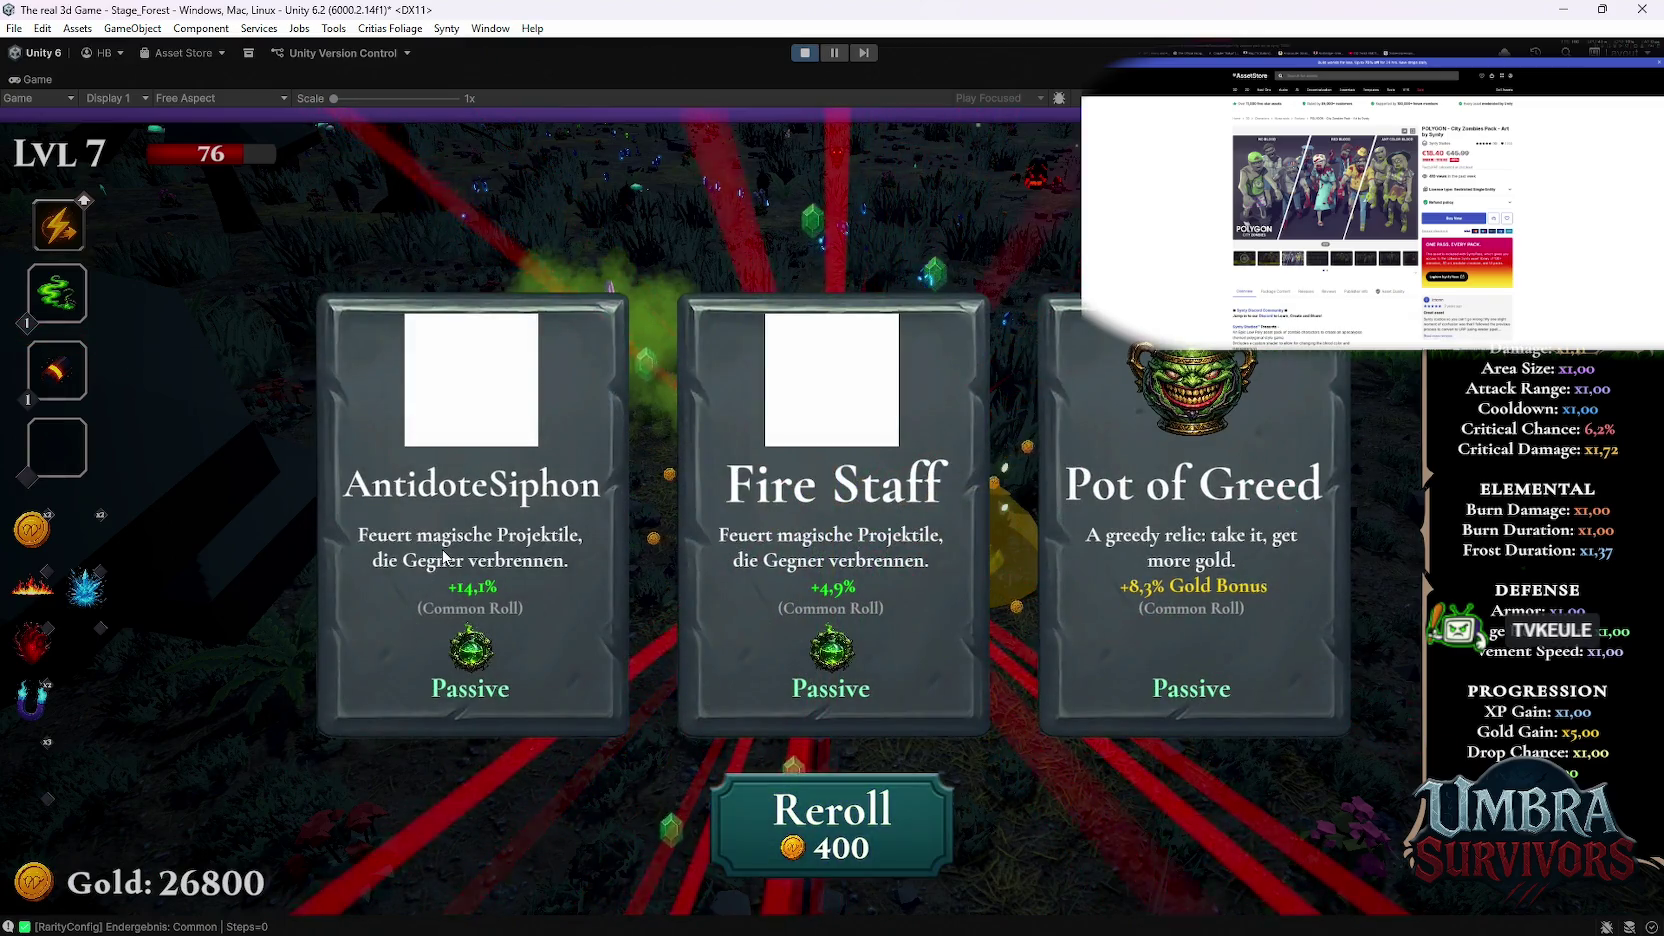
pyautogui.click(443, 558)
pyautogui.click(503, 538)
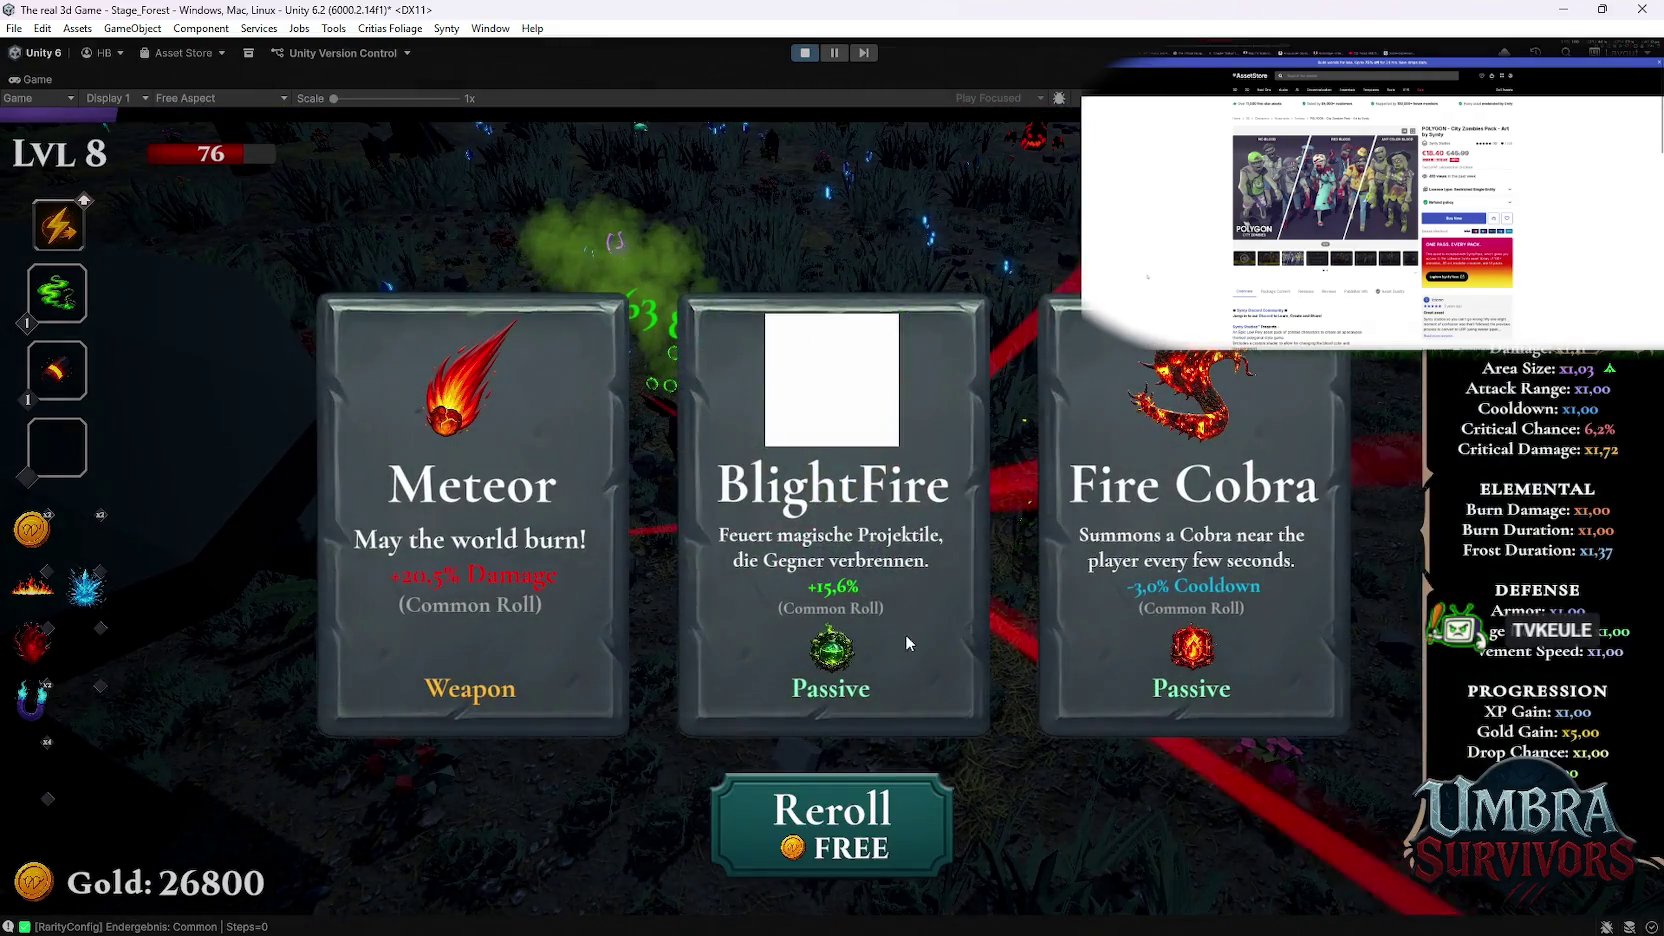
pyautogui.click(906, 641)
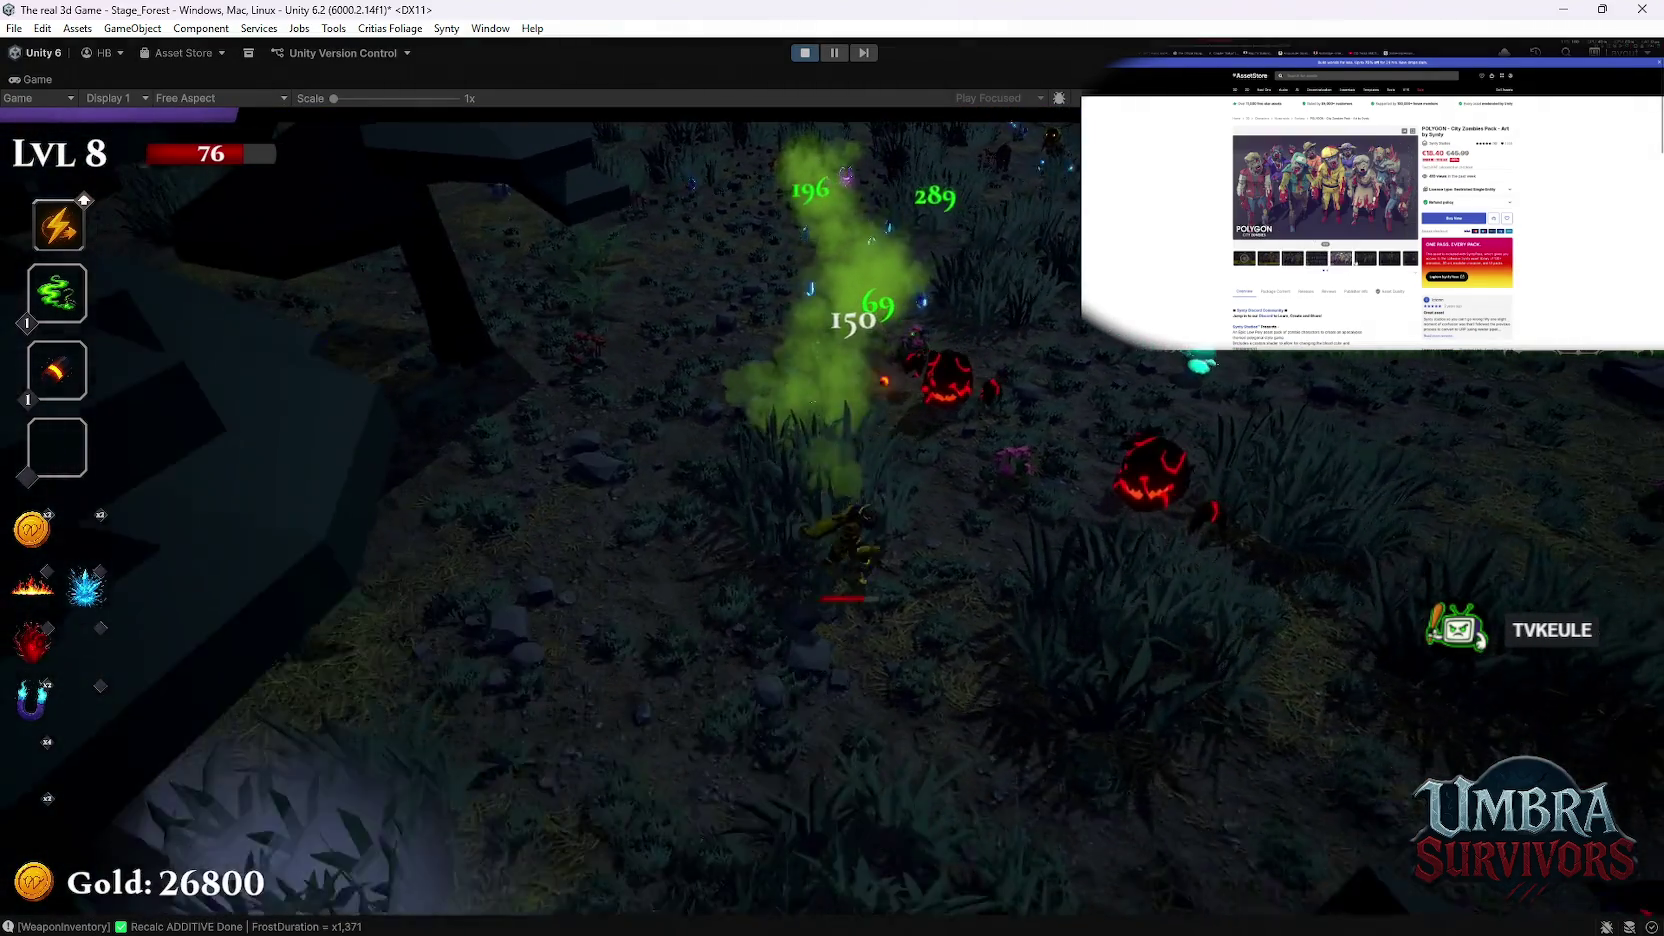
pyautogui.press('Escape')
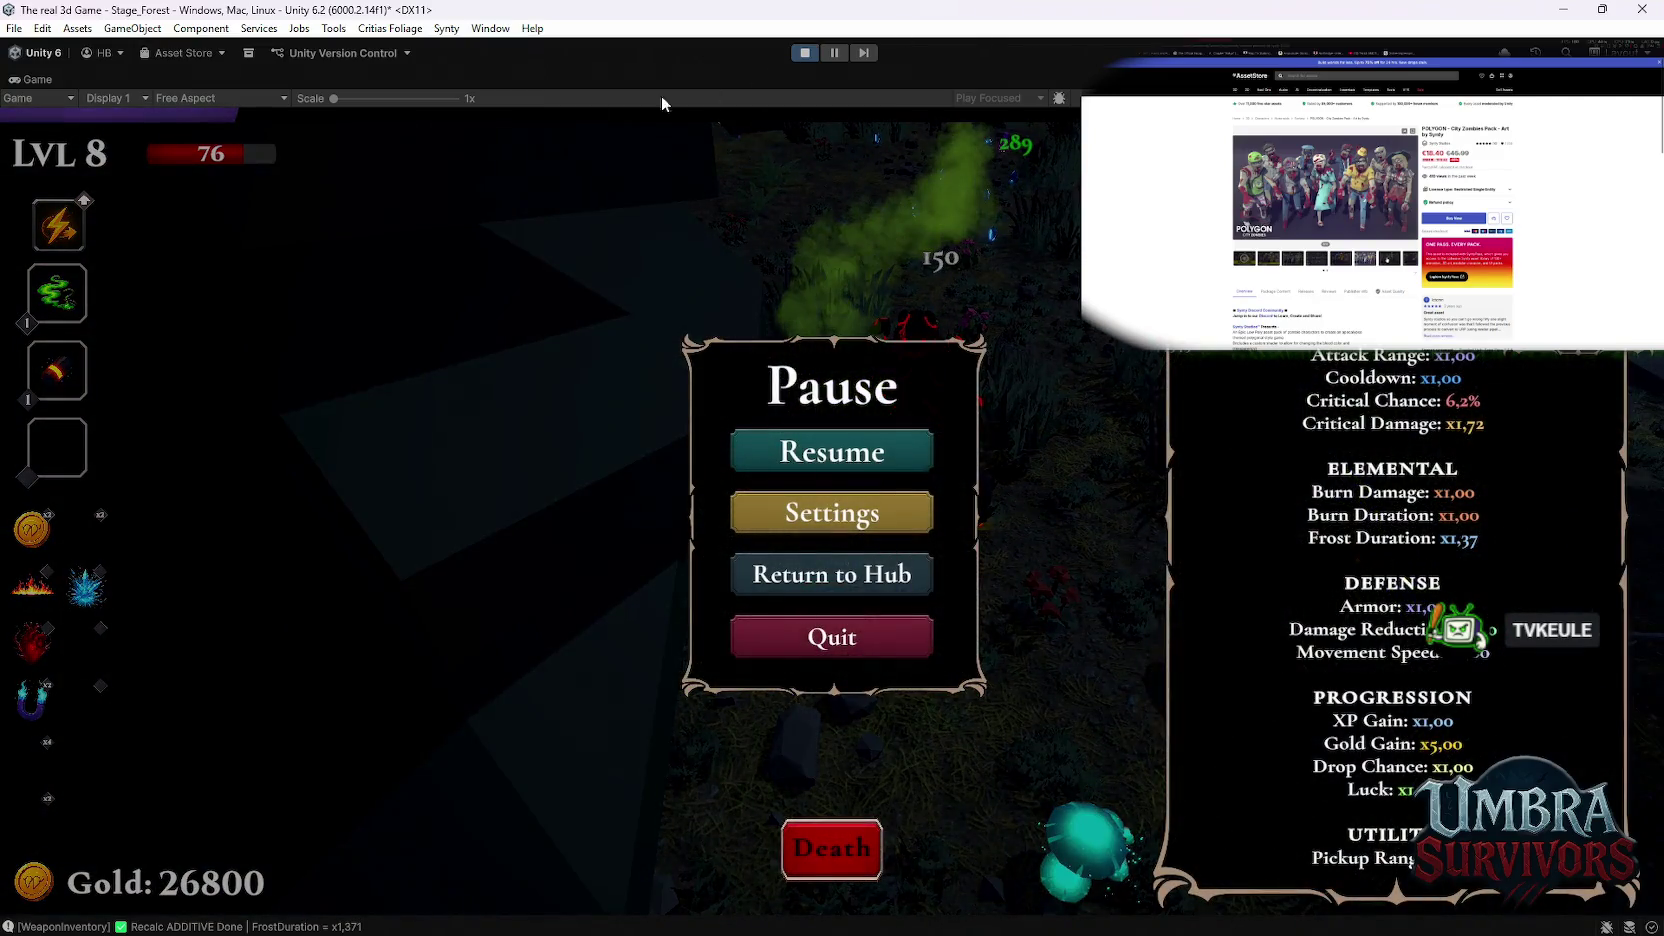
# Step: Restore the editor layout to review Grenade Launcher stats, then maximize the Game view and resume
pyautogui.doubleClick(40, 79)
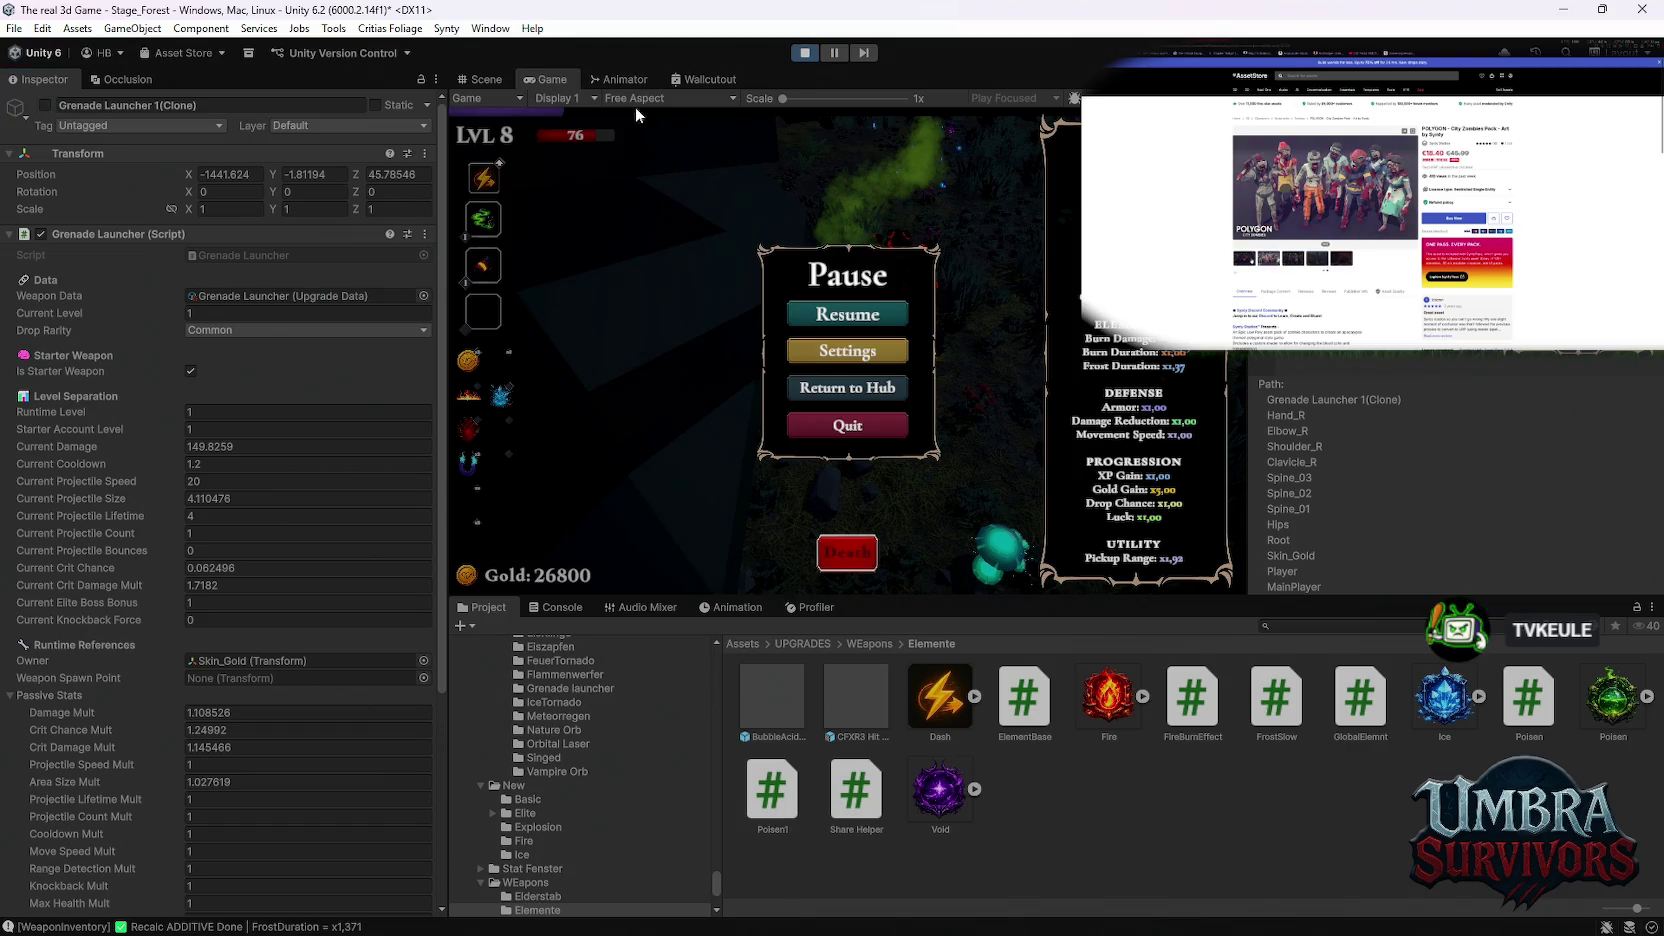
pyautogui.hotkey('shift', 'space')
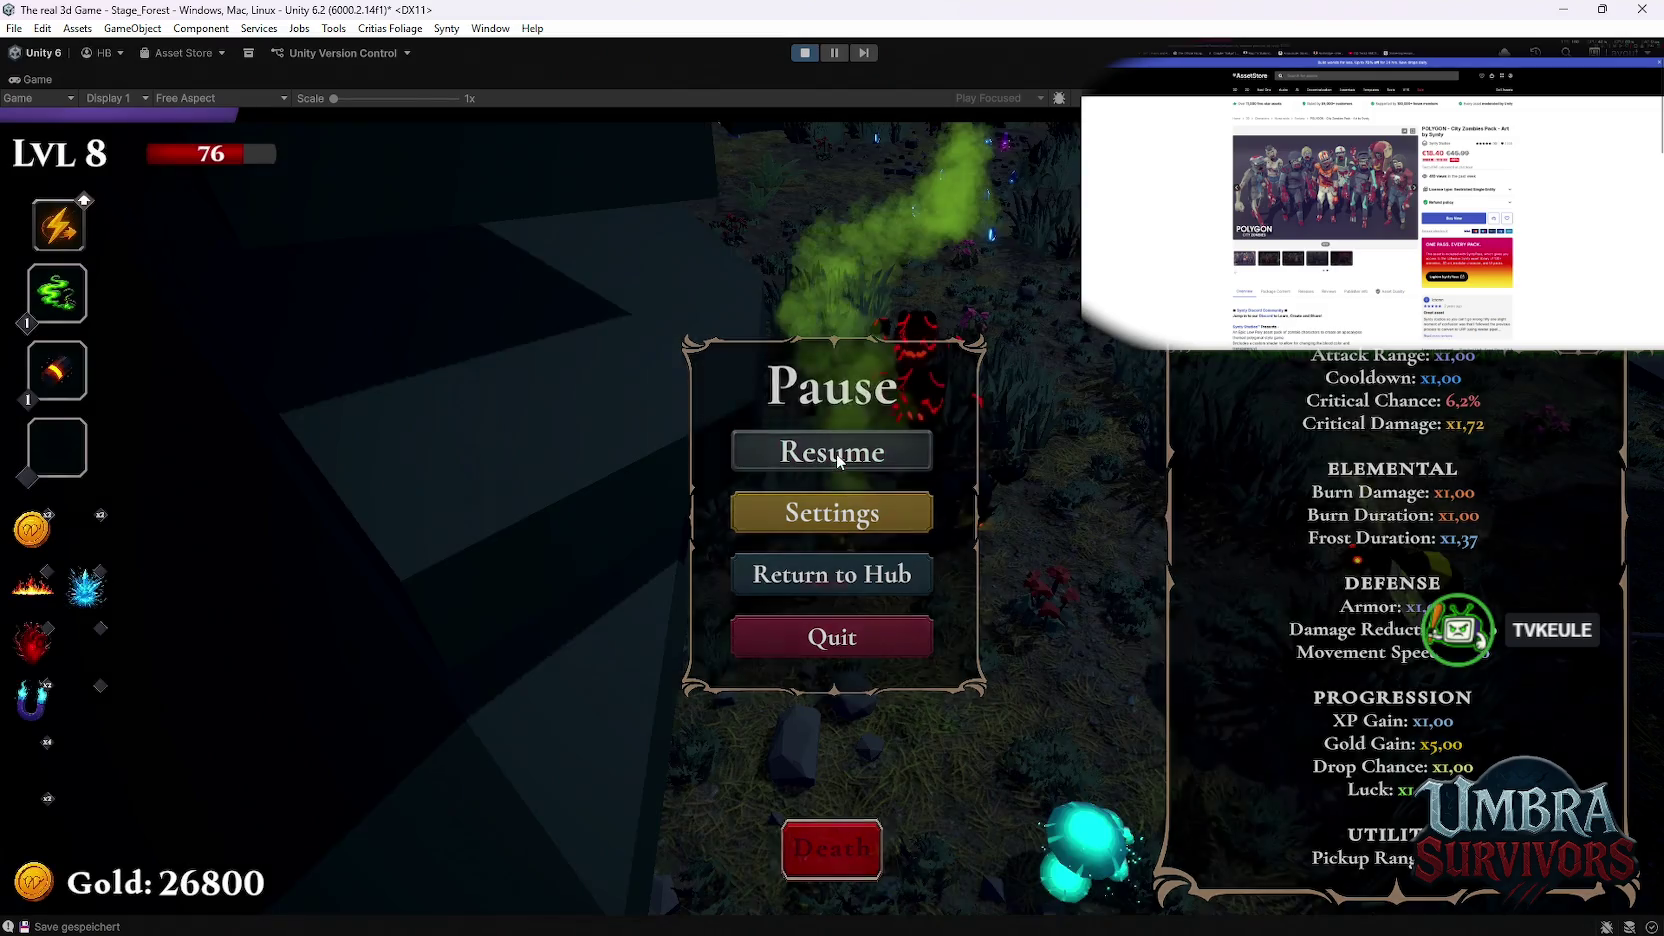
pyautogui.click(848, 451)
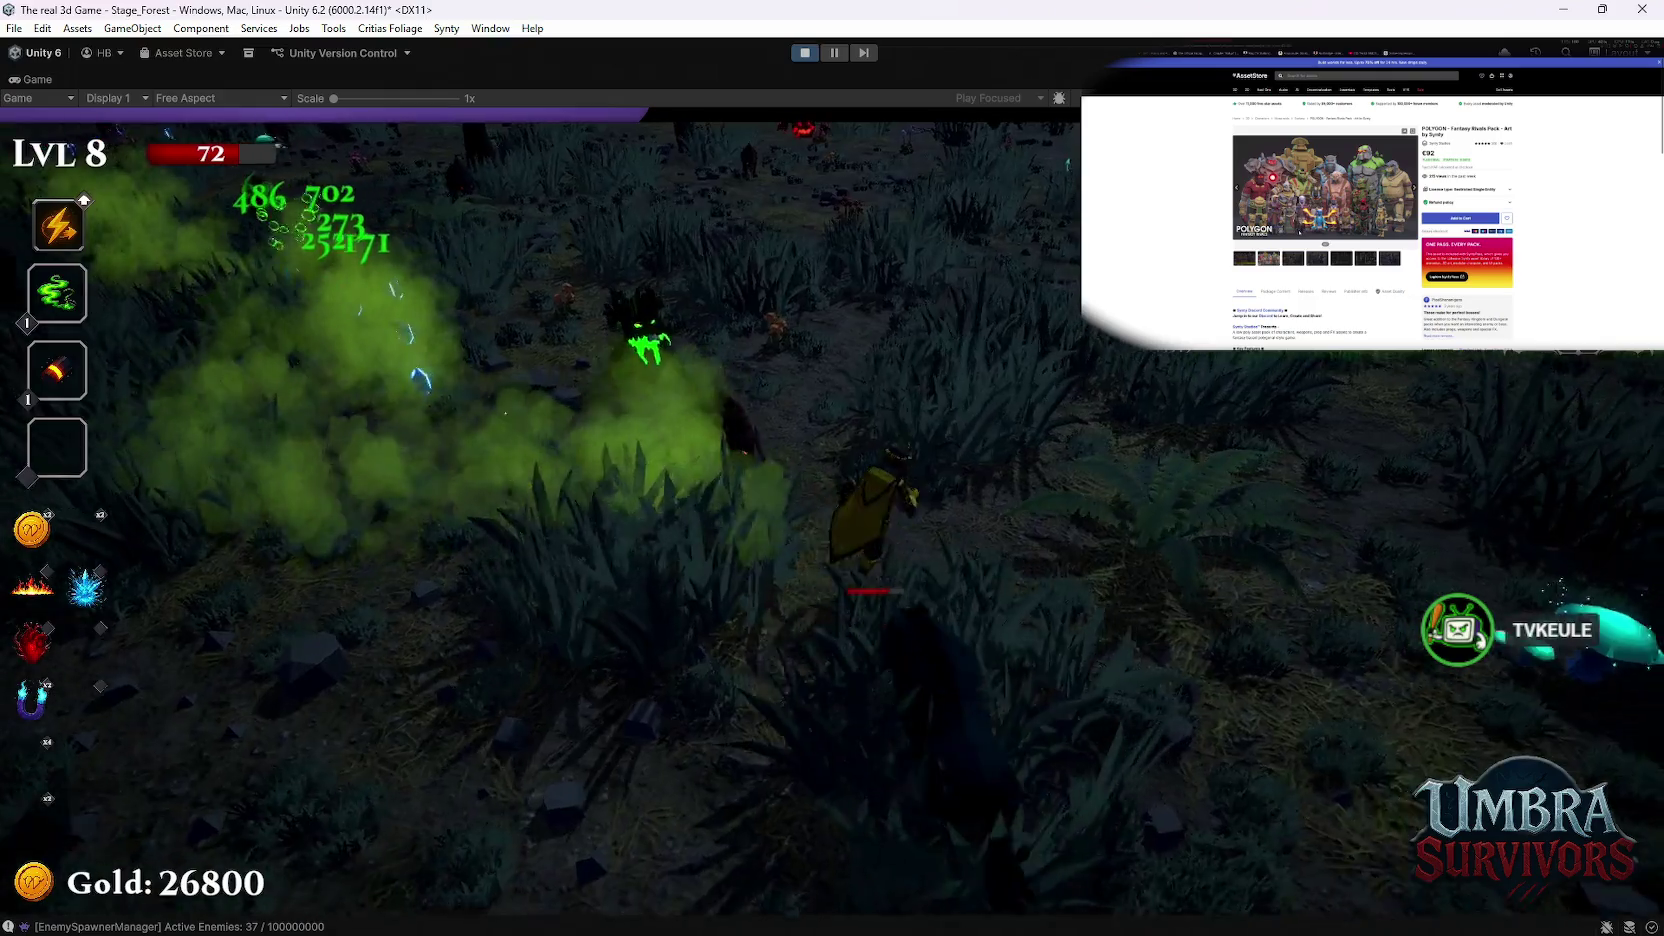
# Step: Pause the level 8 forest run, then resume it to keep fighting
pyautogui.press('Escape')
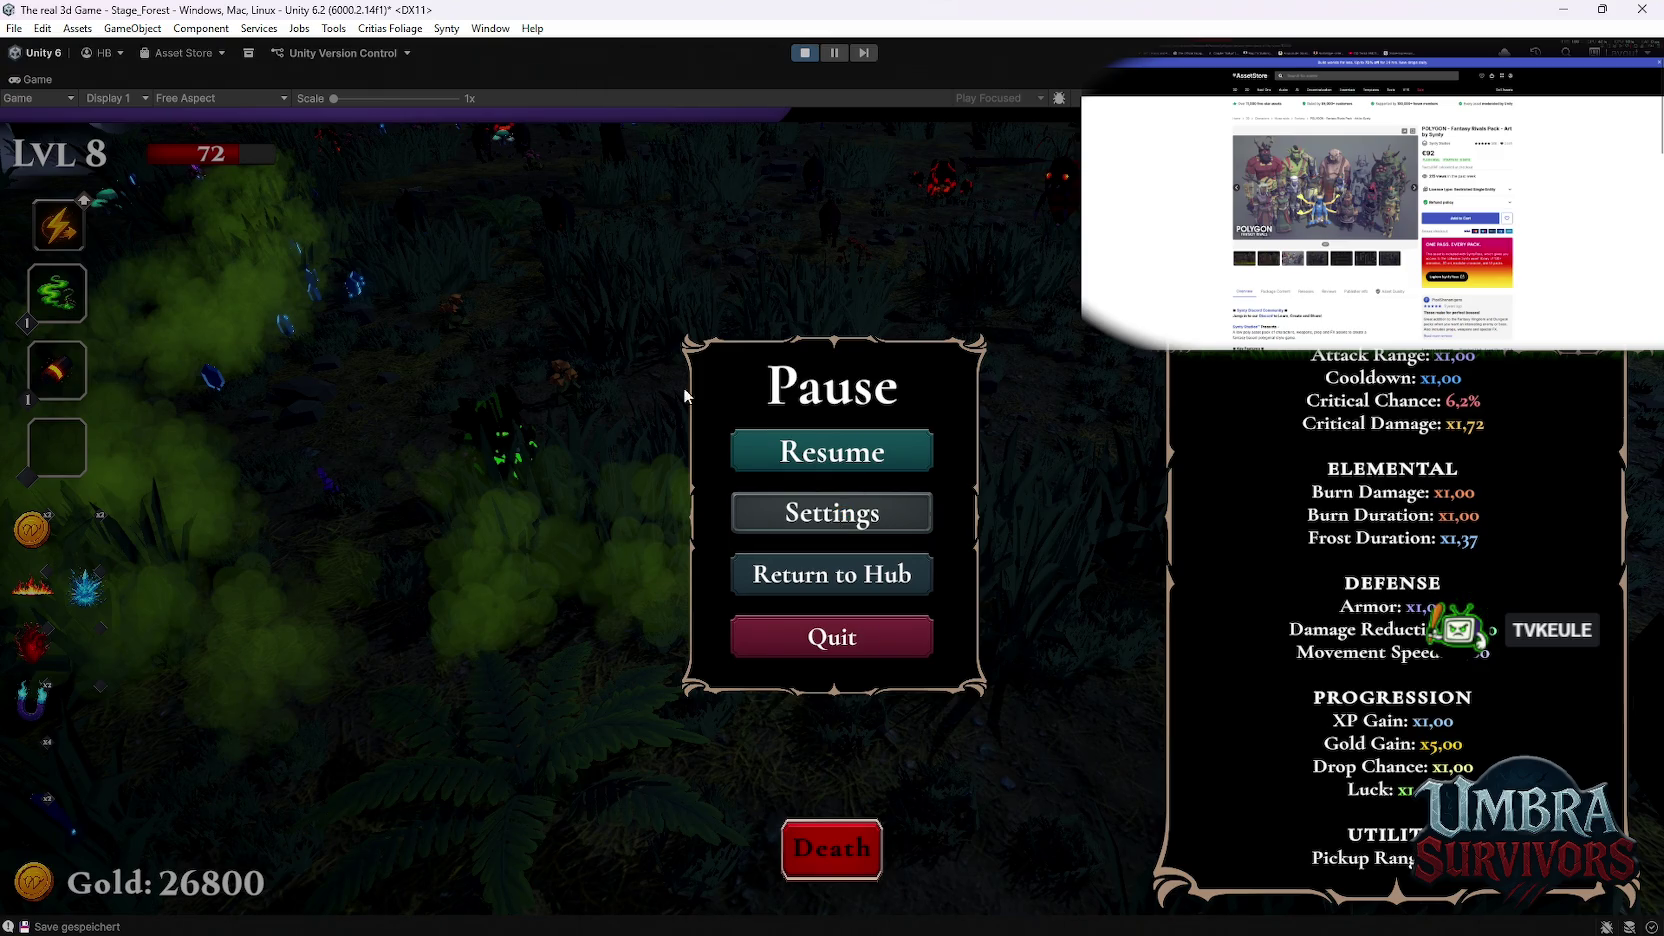
pyautogui.click(771, 454)
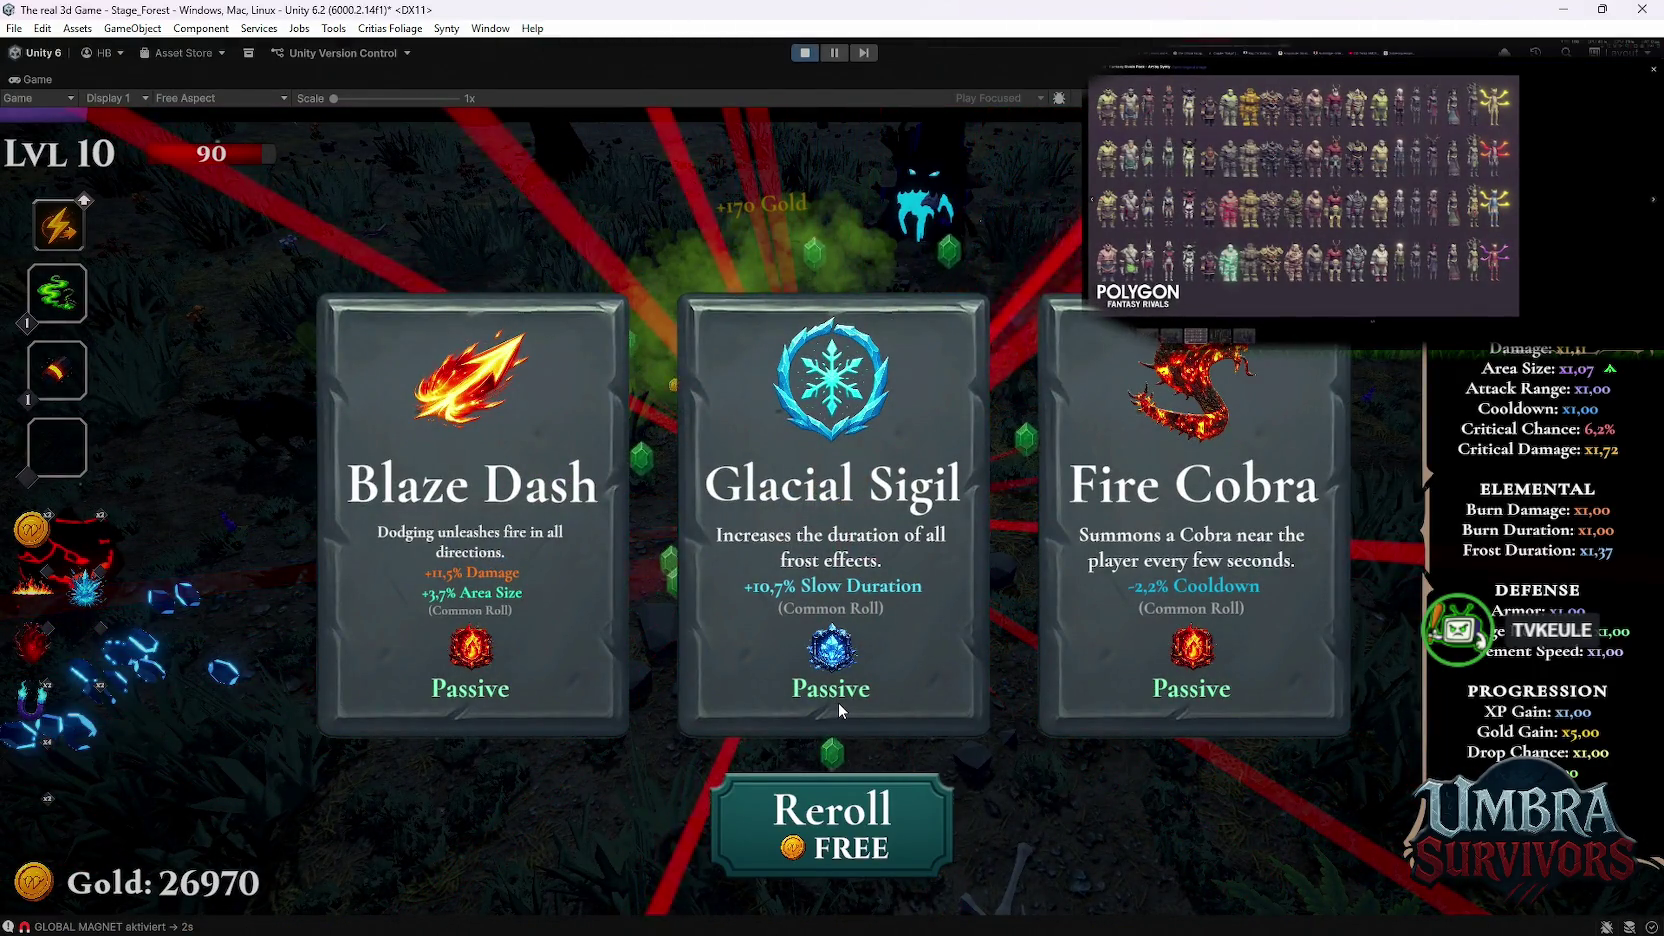
# Step: Take Glacial Sigil, reroll, then add Ice Blade, Contagion and AntidoteSiphon on later level-ups
pyautogui.click(783, 612)
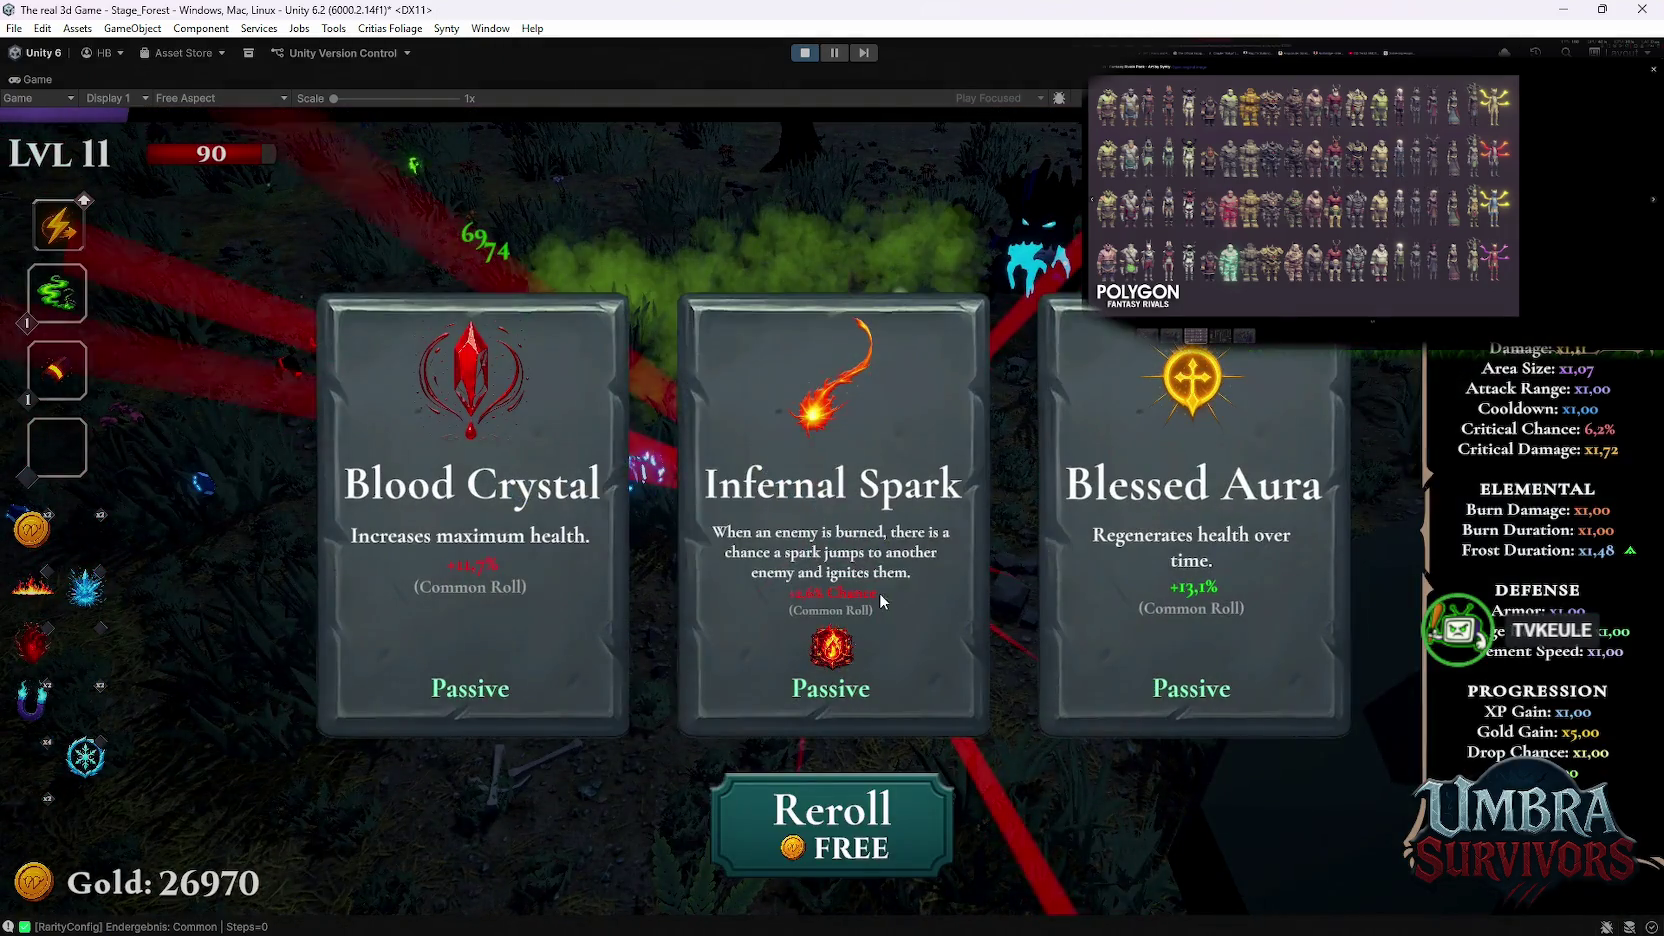
pyautogui.click(866, 851)
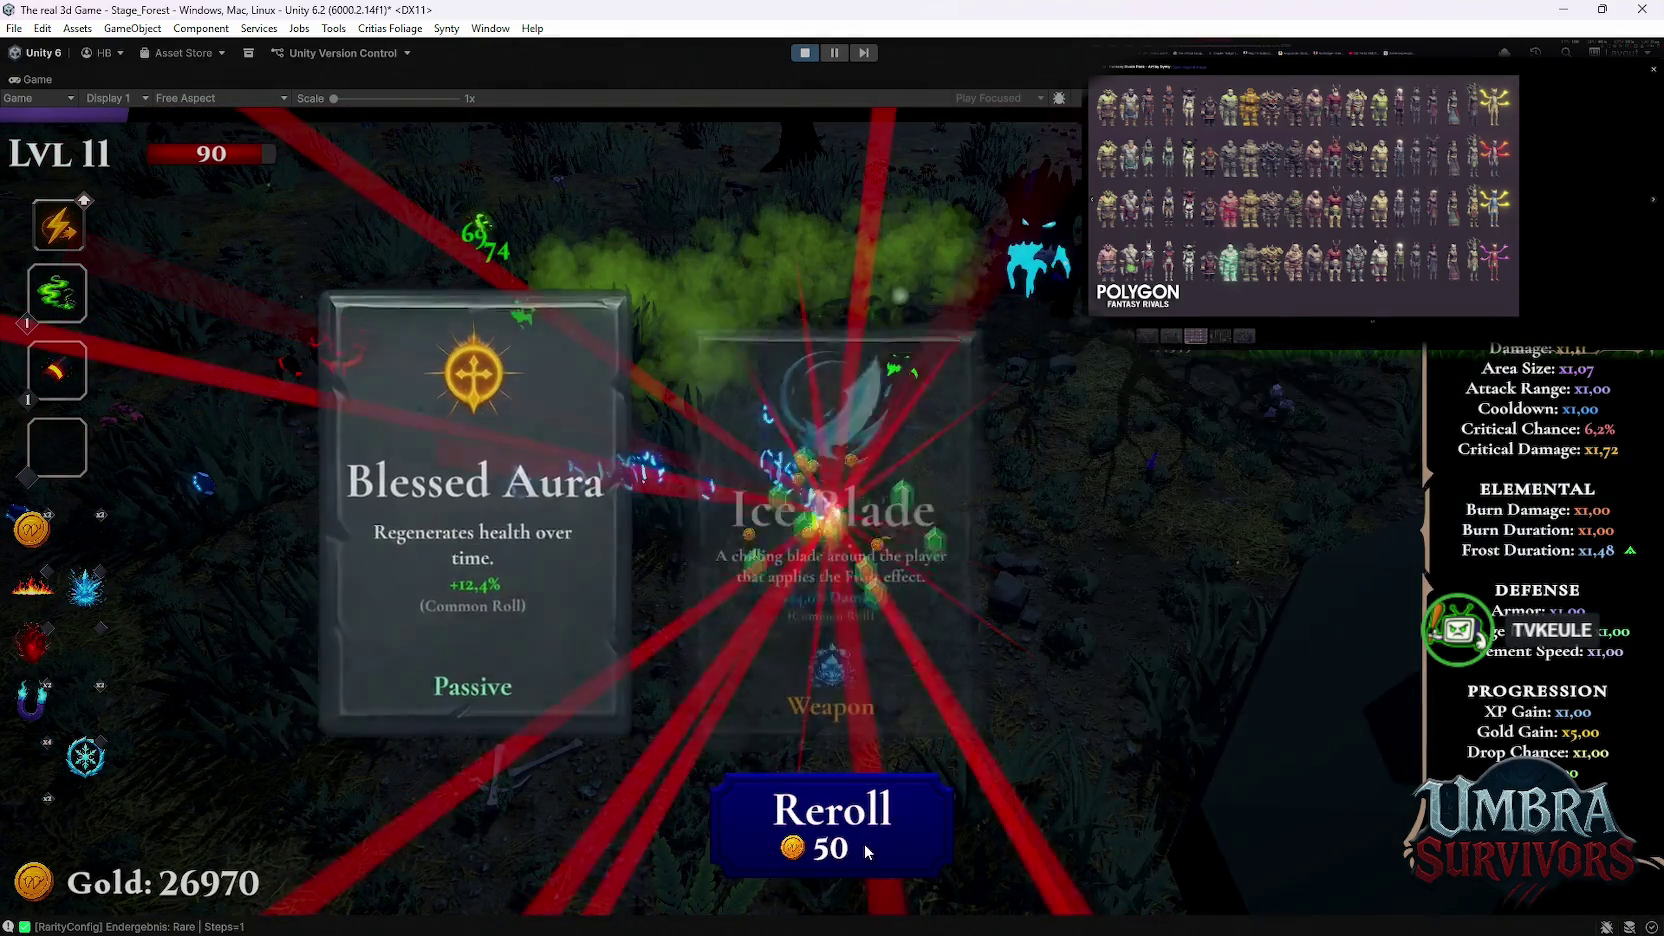
pyautogui.click(845, 620)
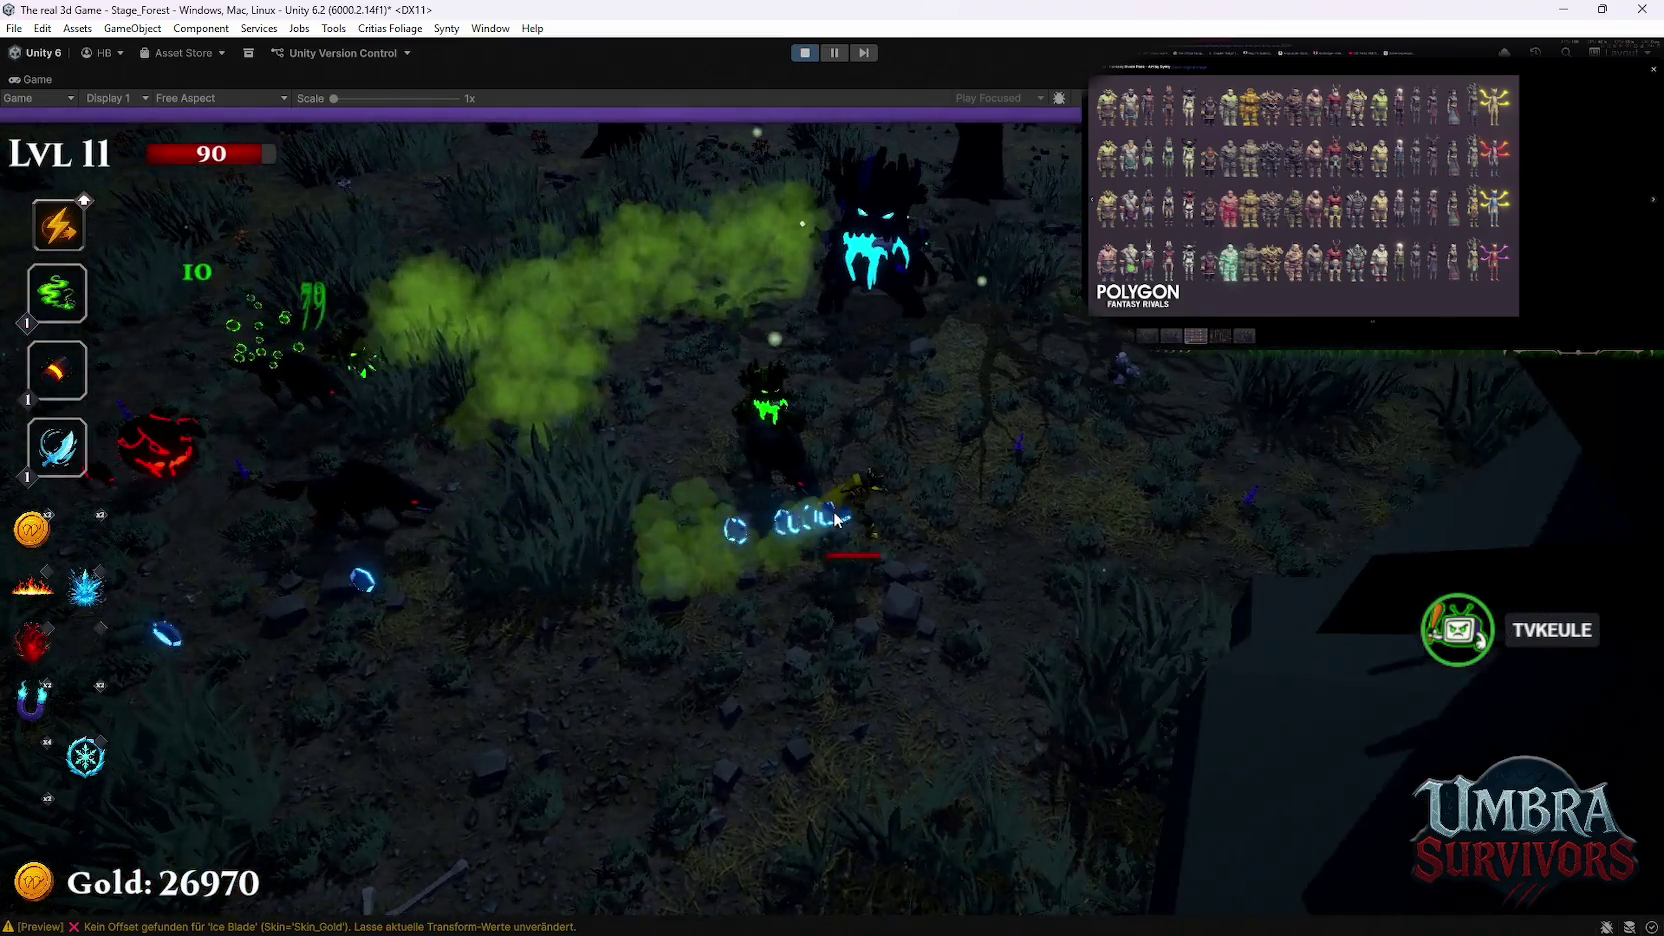
pyautogui.click(831, 606)
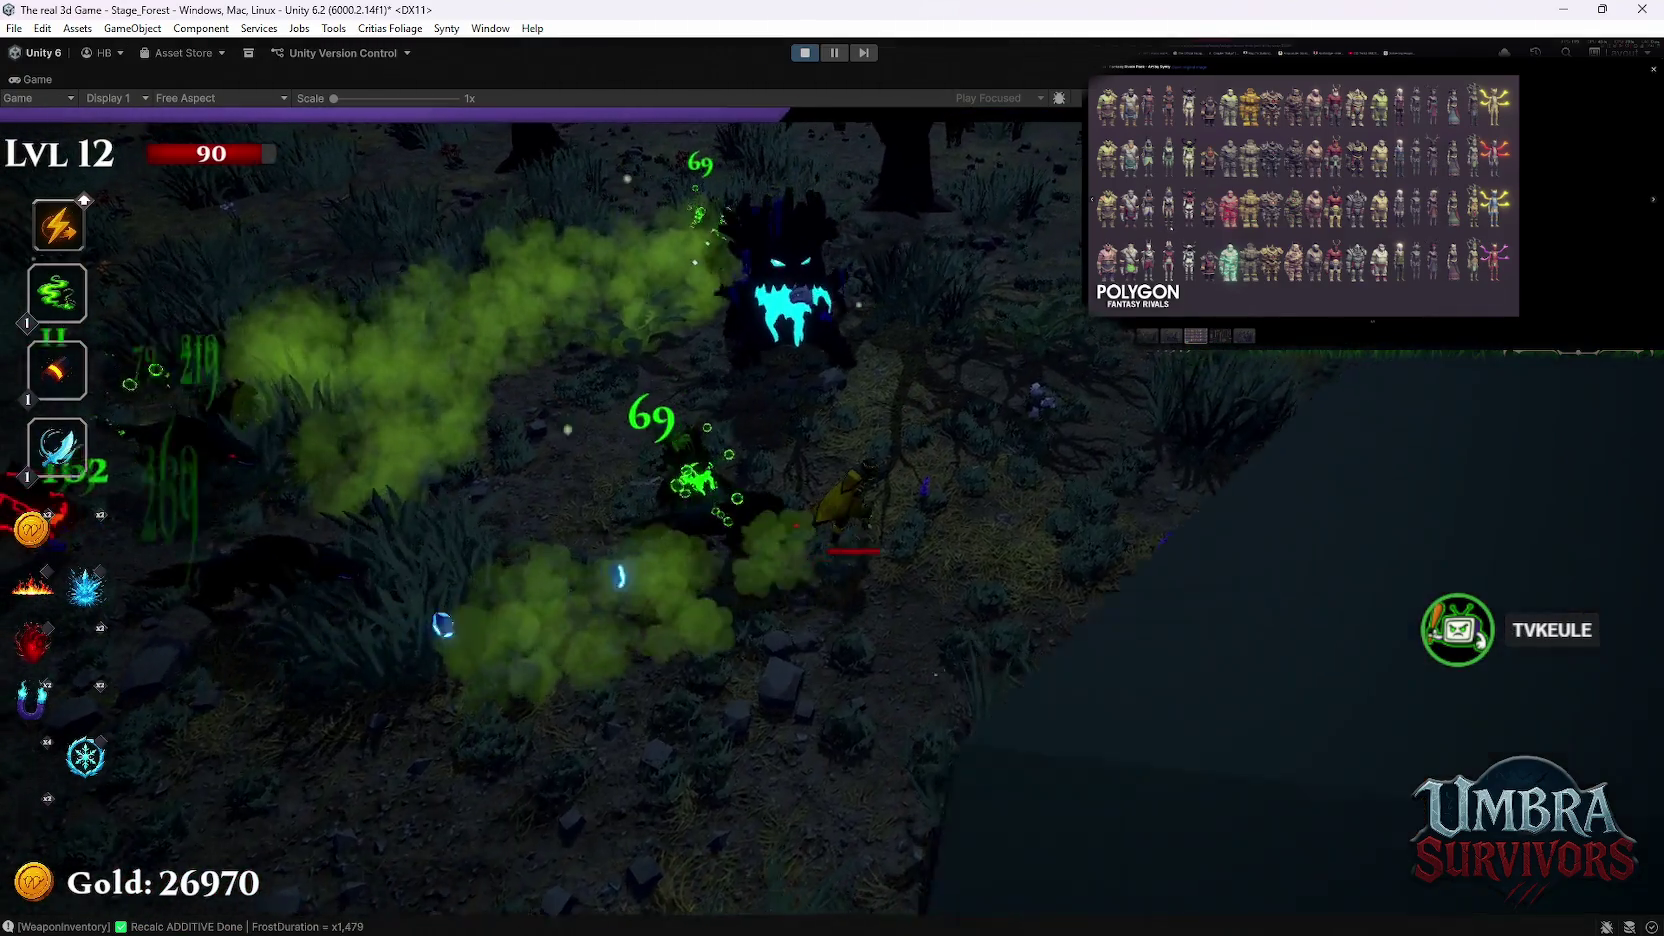
pyautogui.press('a')
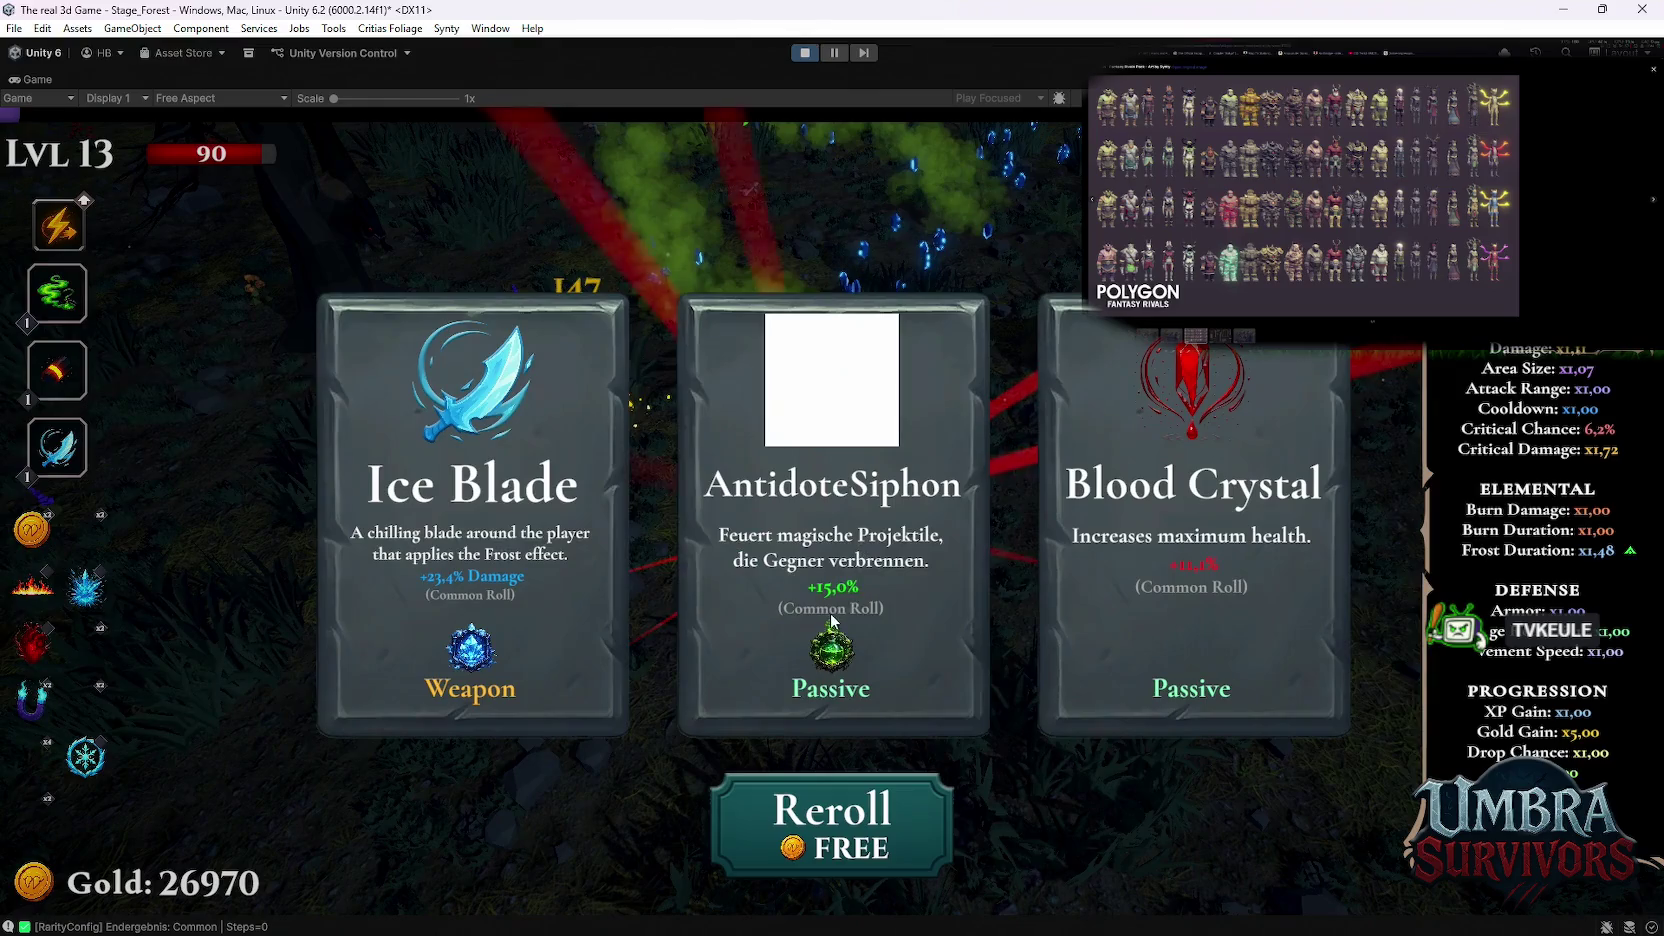
pyautogui.click(831, 620)
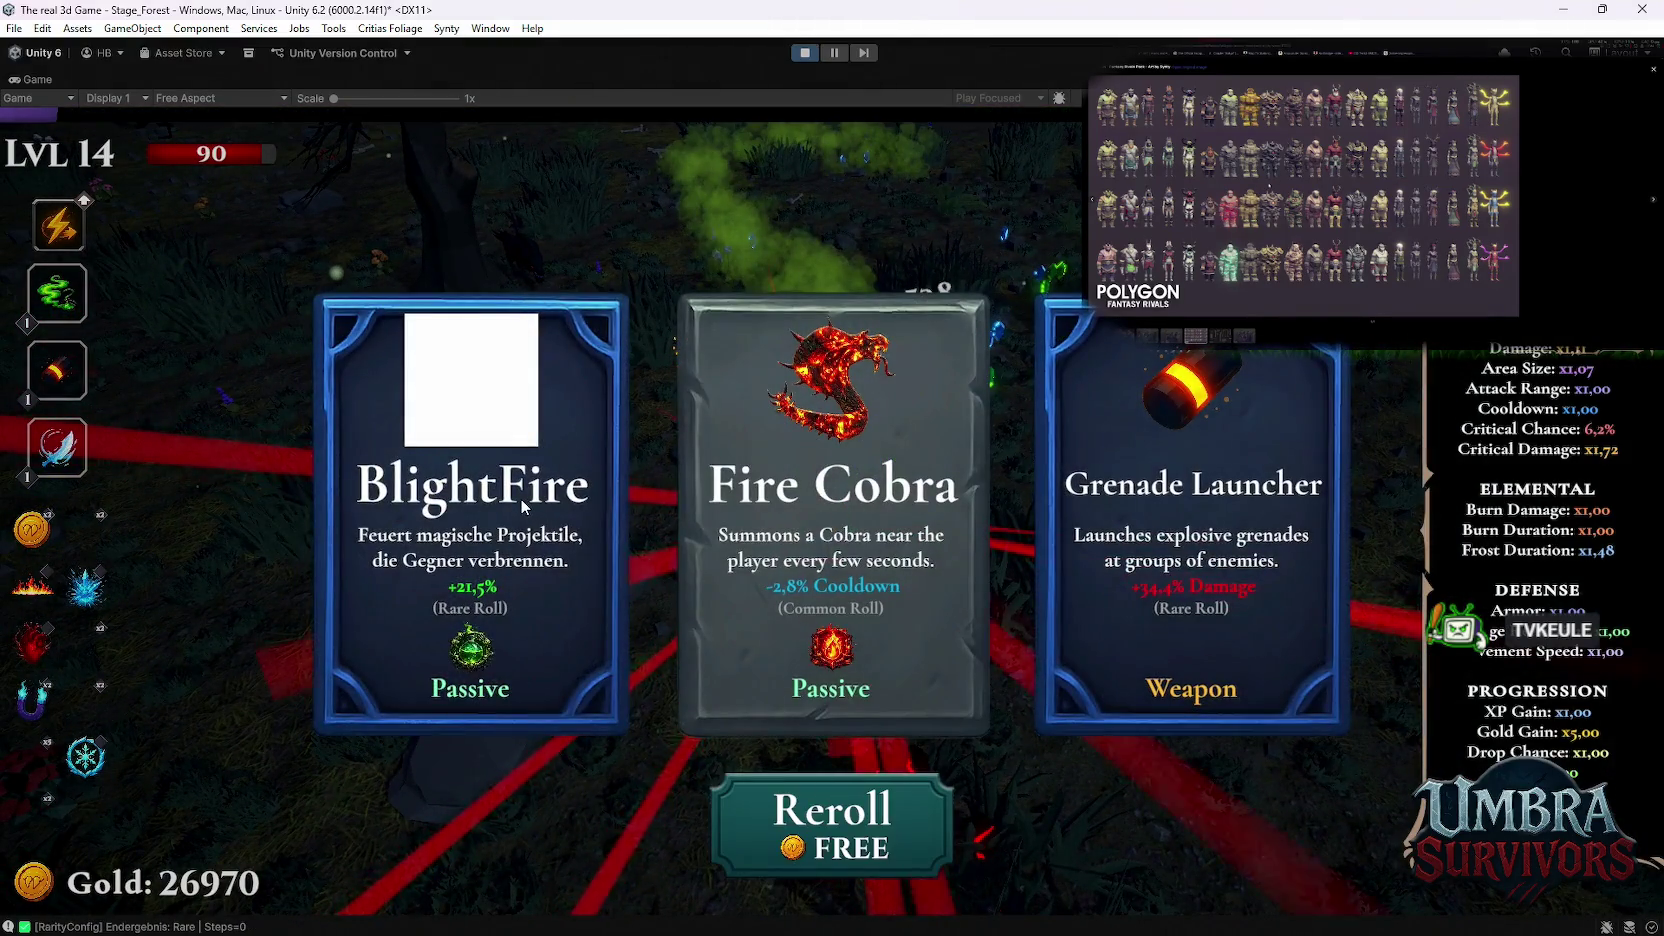
# Step: Choose BlightFire and walk the character down and right through the forest
pyautogui.click(520, 498)
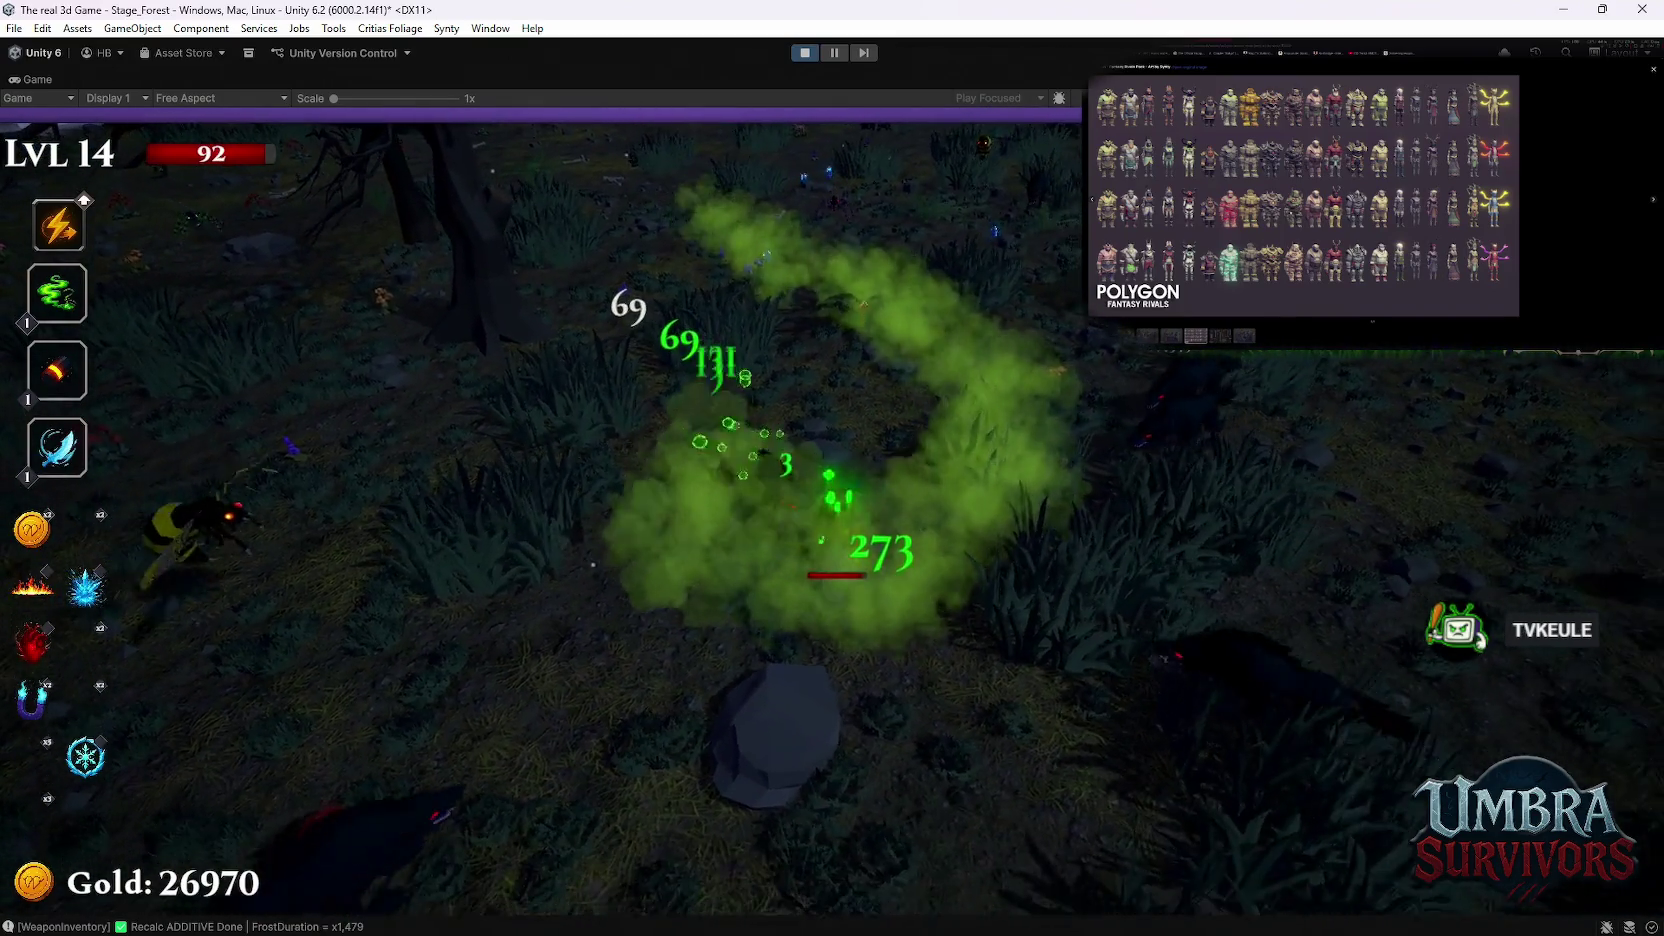
pyautogui.hotkey('s', 'd')
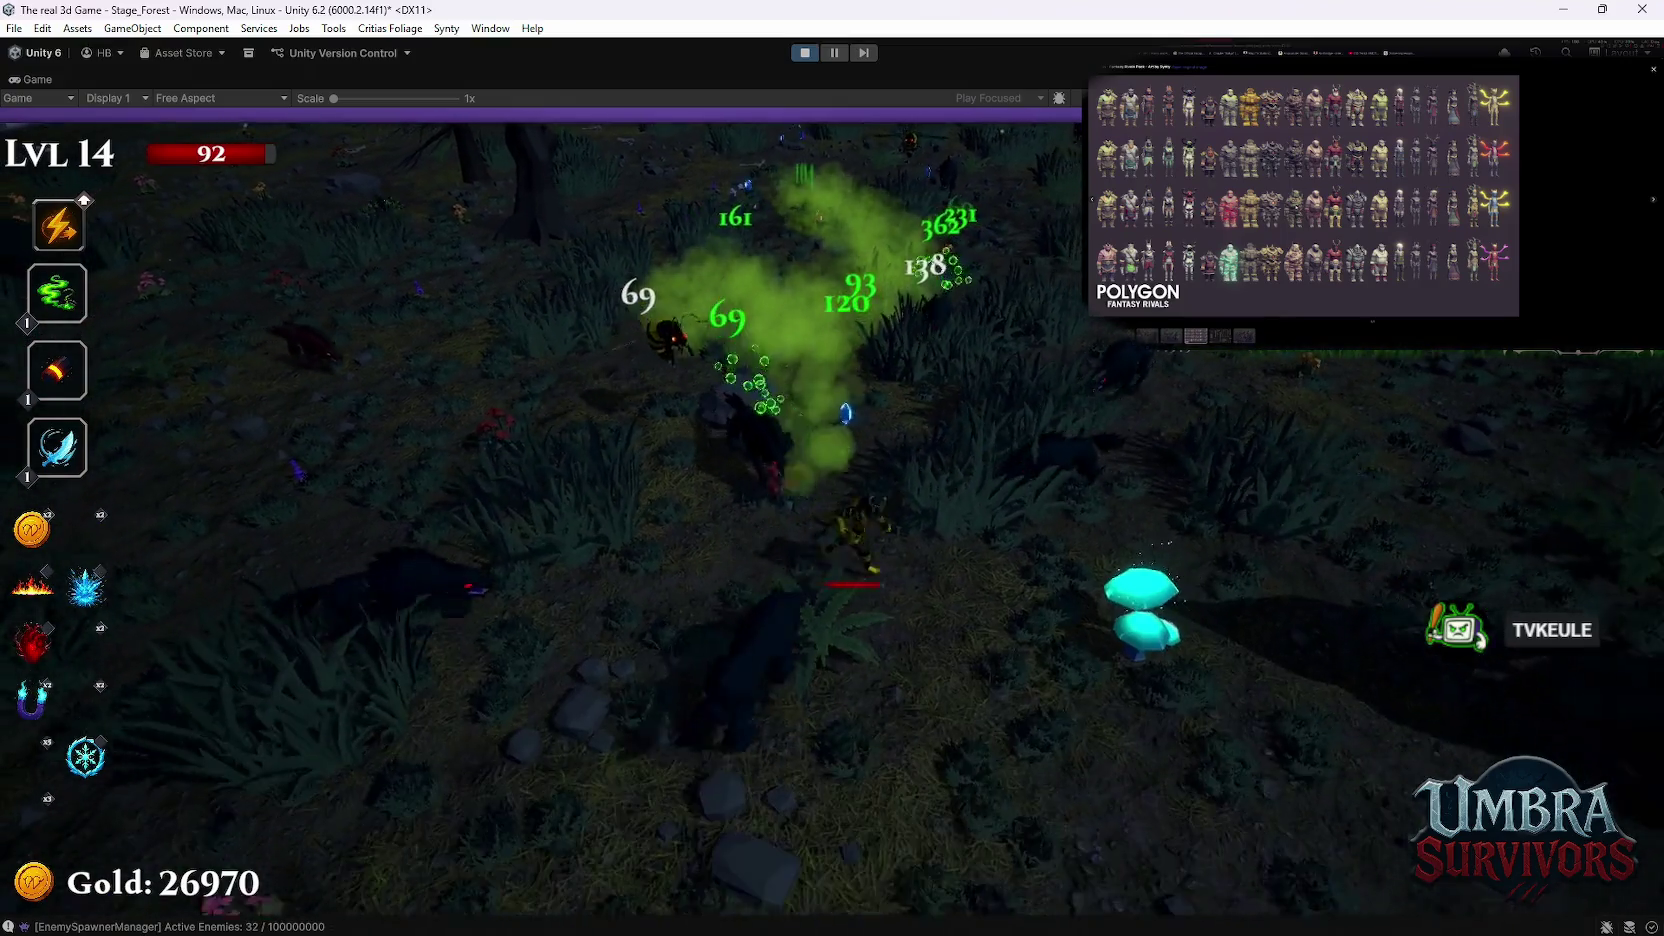
pyautogui.press('d')
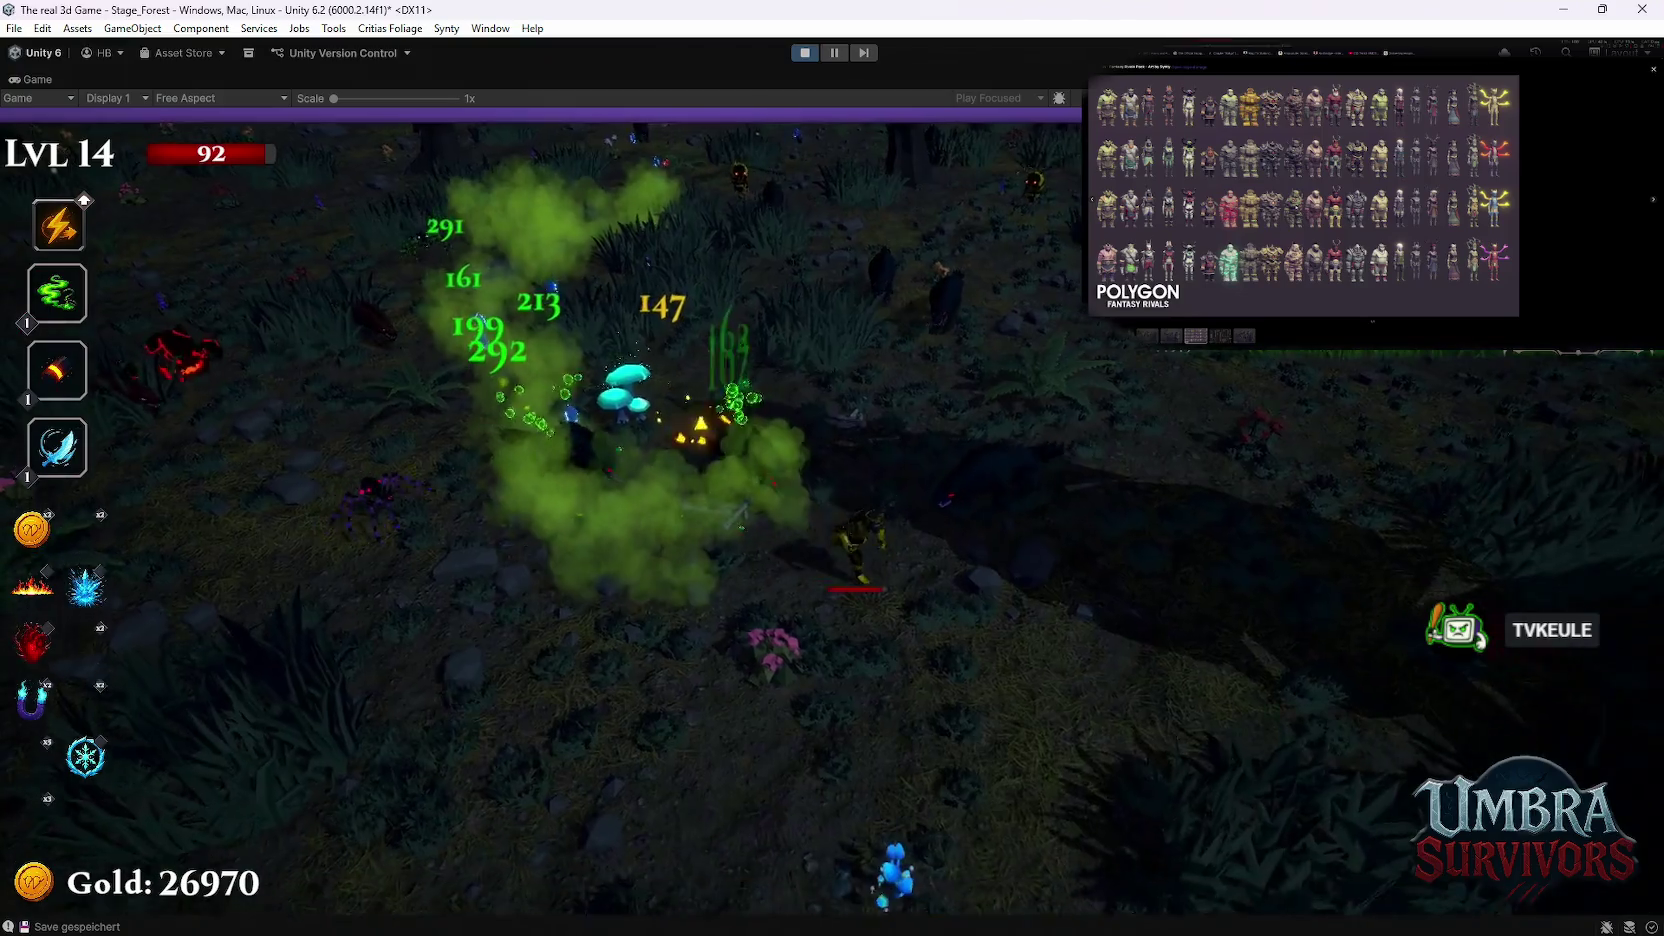
pyautogui.press('s')
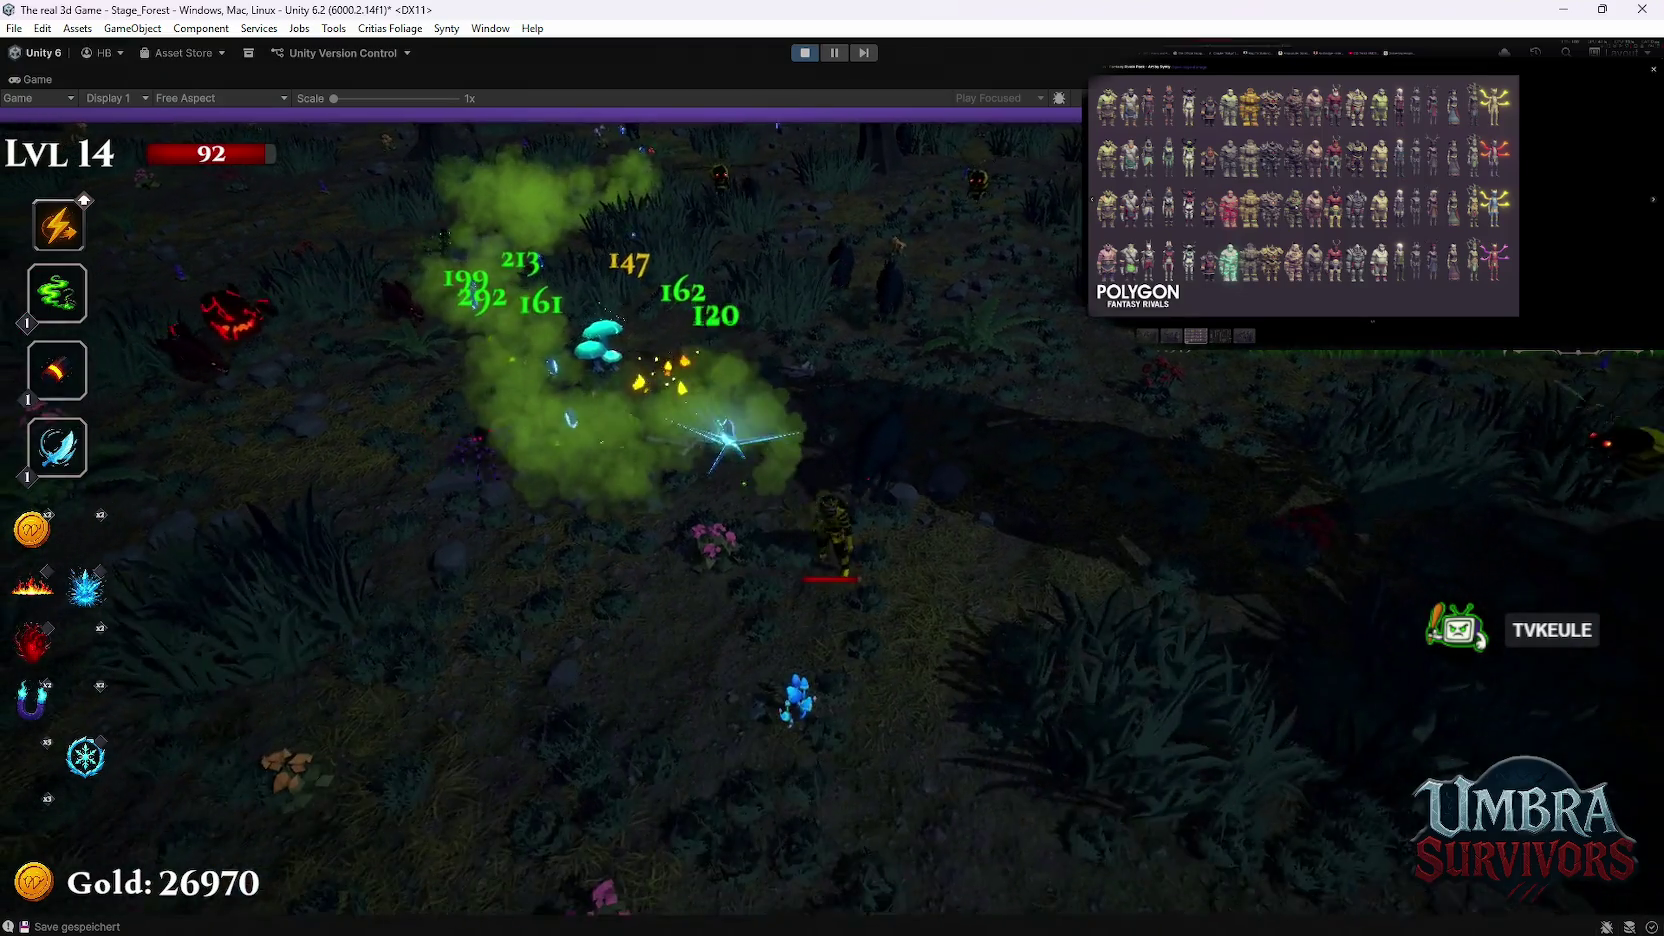
pyautogui.press('s')
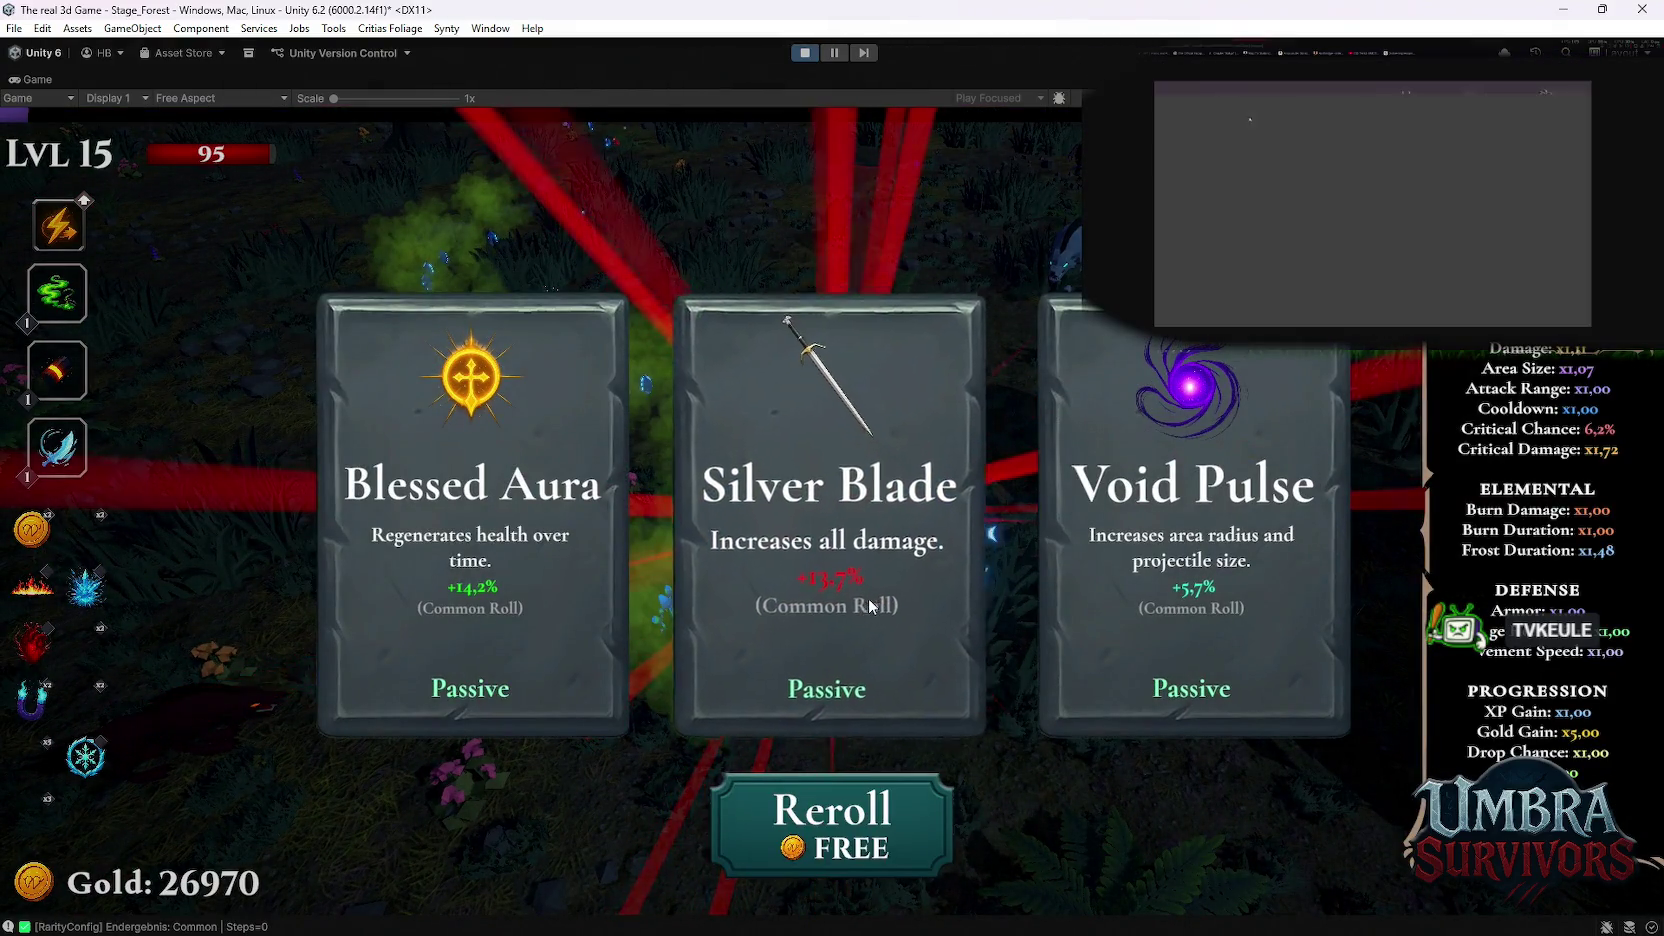
# Step: Take the Silver Blade damage upgrade, move right across the forest, then pause
pyautogui.click(828, 589)
pyautogui.press('d')
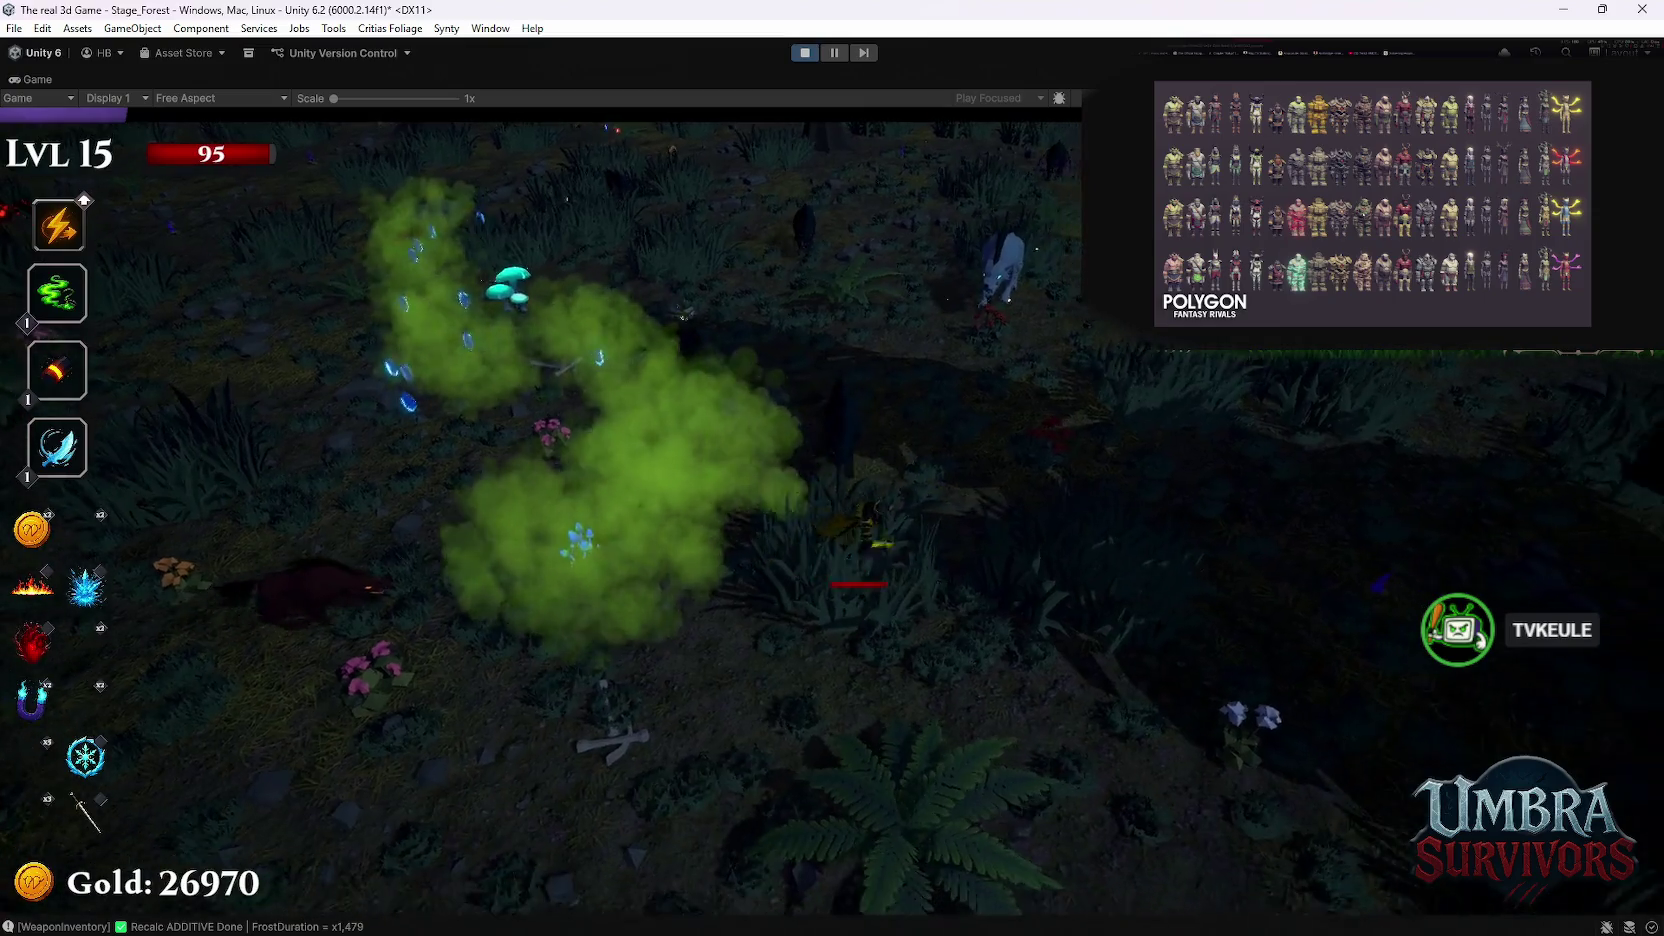
pyautogui.press('d')
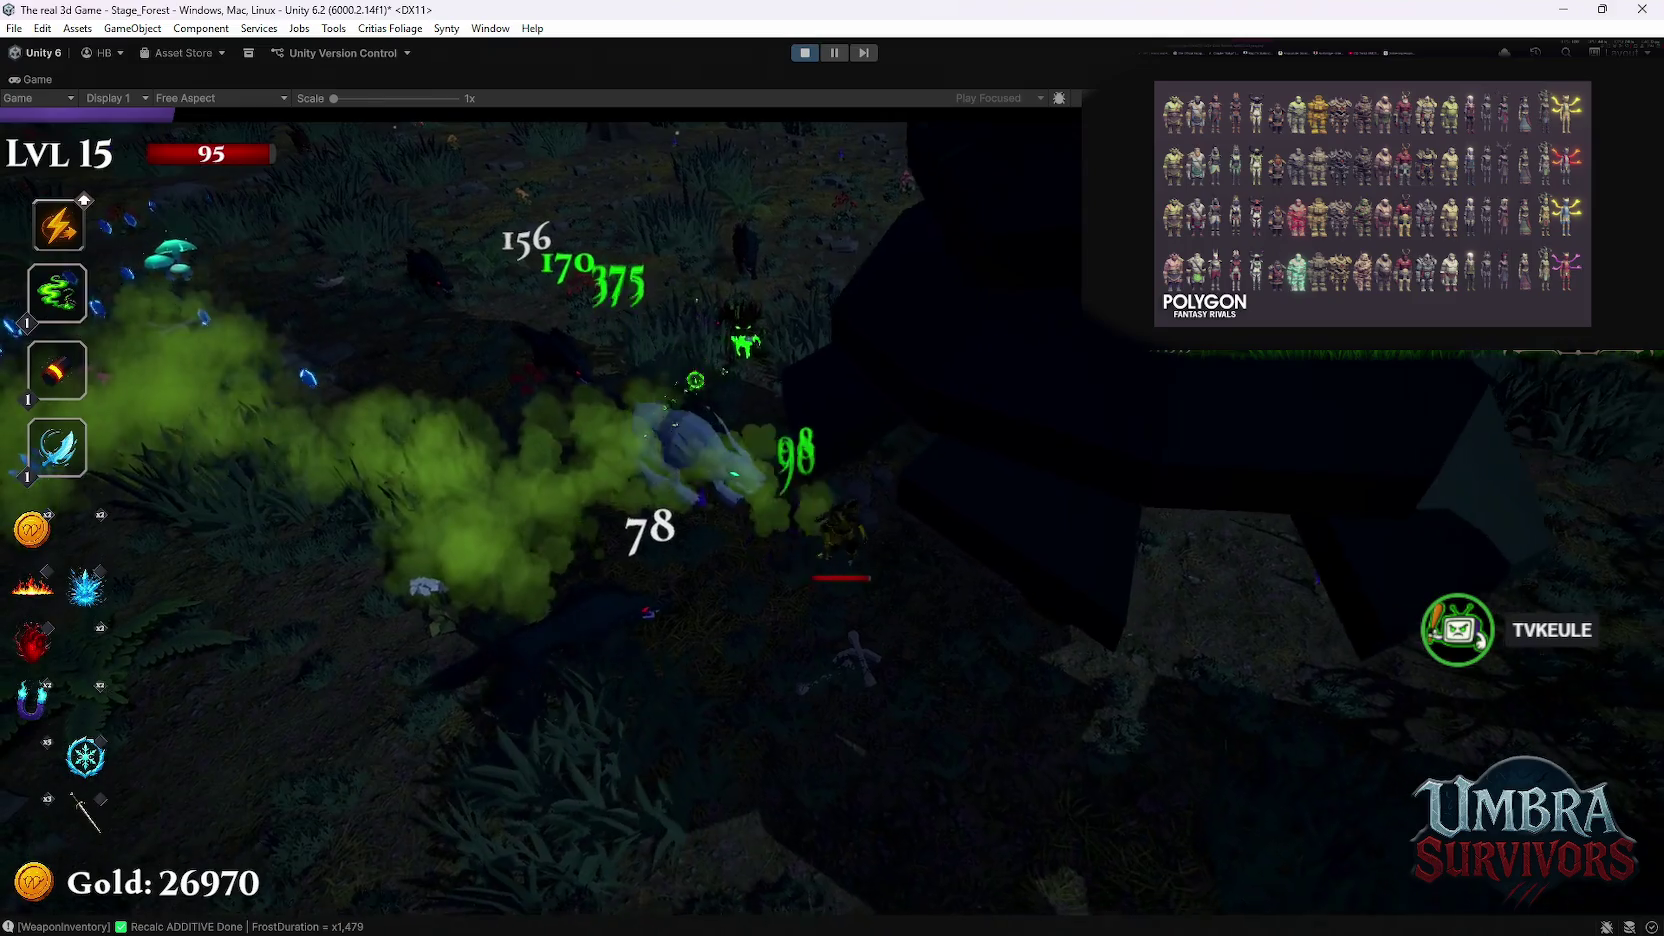
pyautogui.press('Escape')
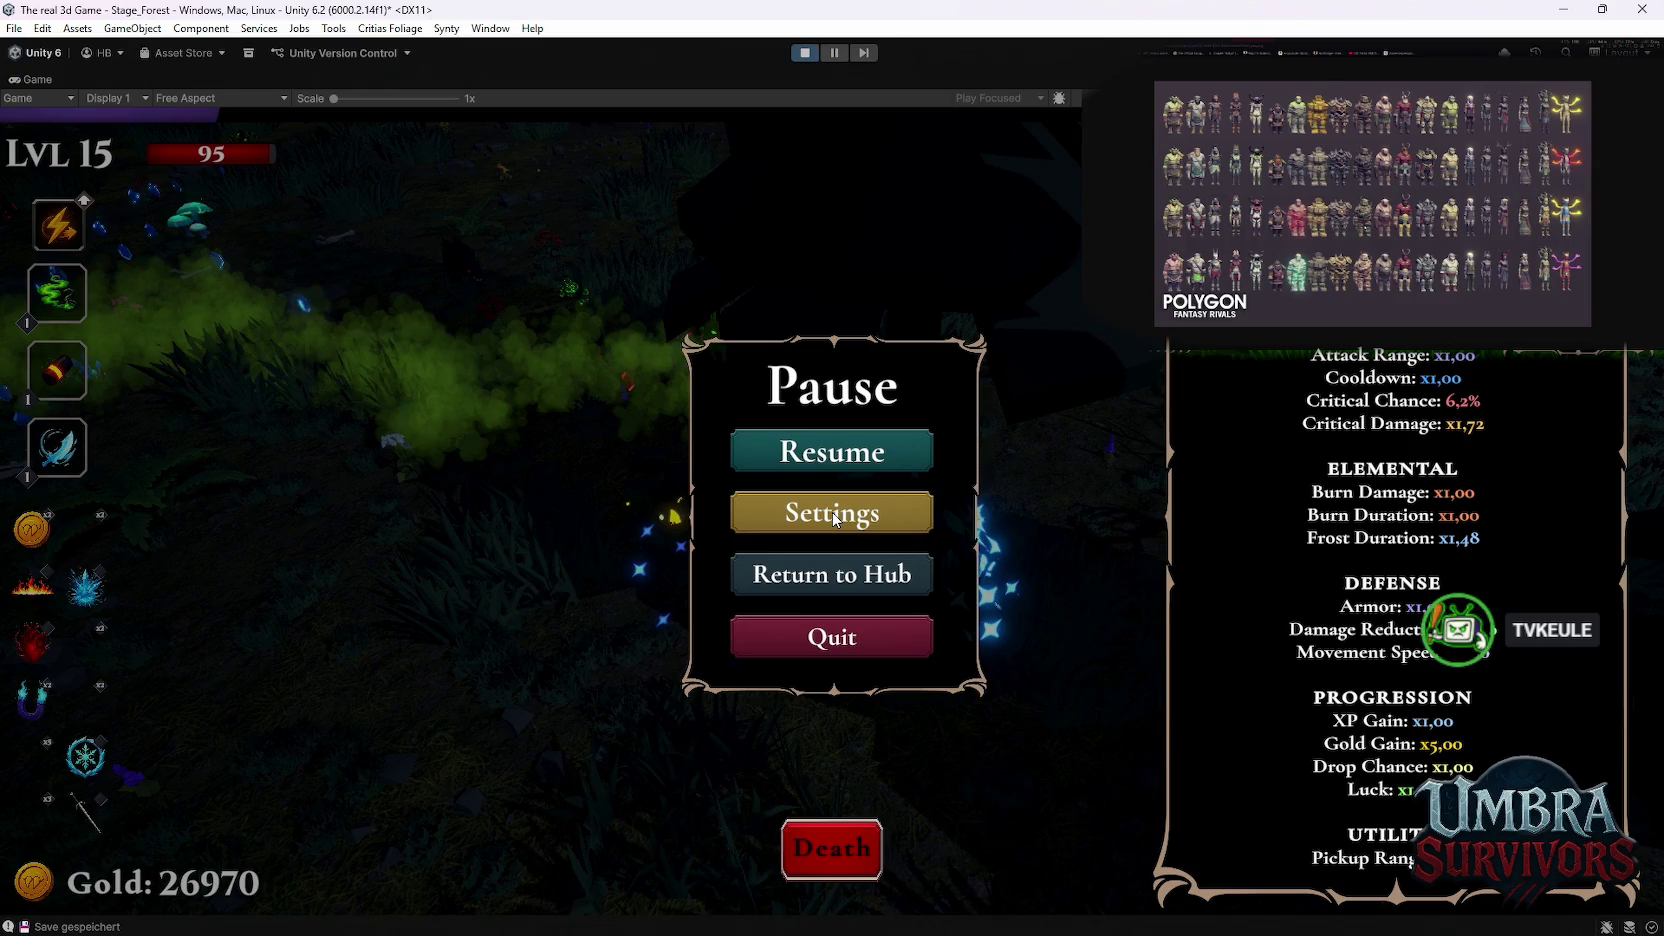
# Step: Resume the paused level 15 run from the Pause menu
pyautogui.click(846, 442)
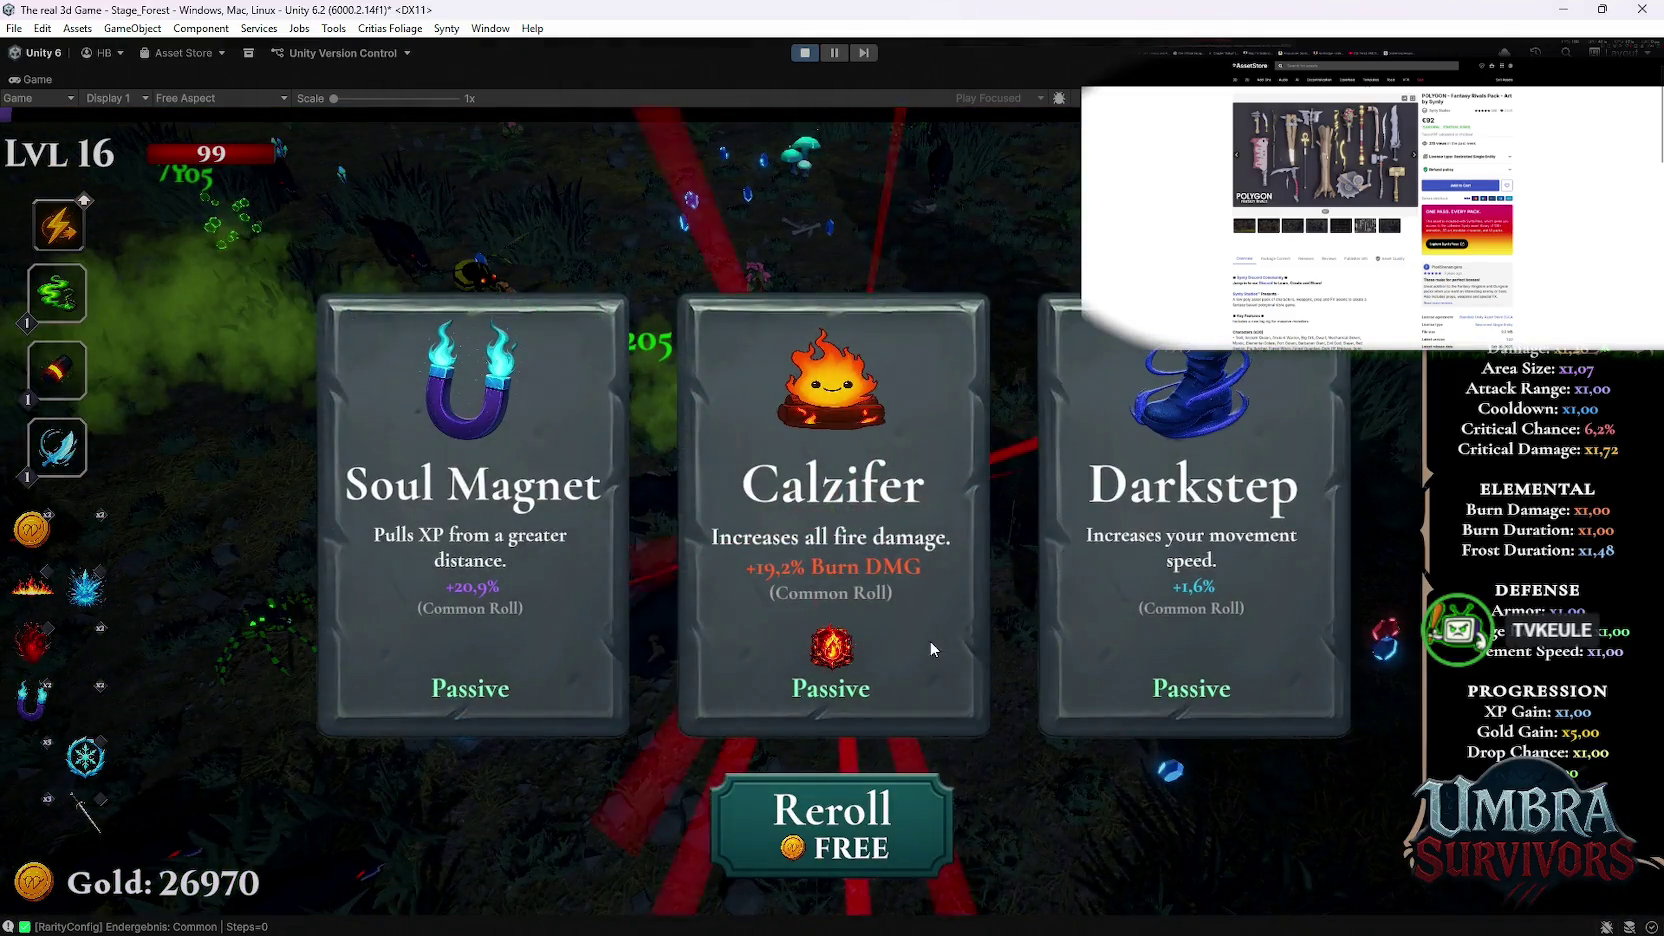
# Step: Choose the Calzifer fire damage upgrade card
pyautogui.click(930, 642)
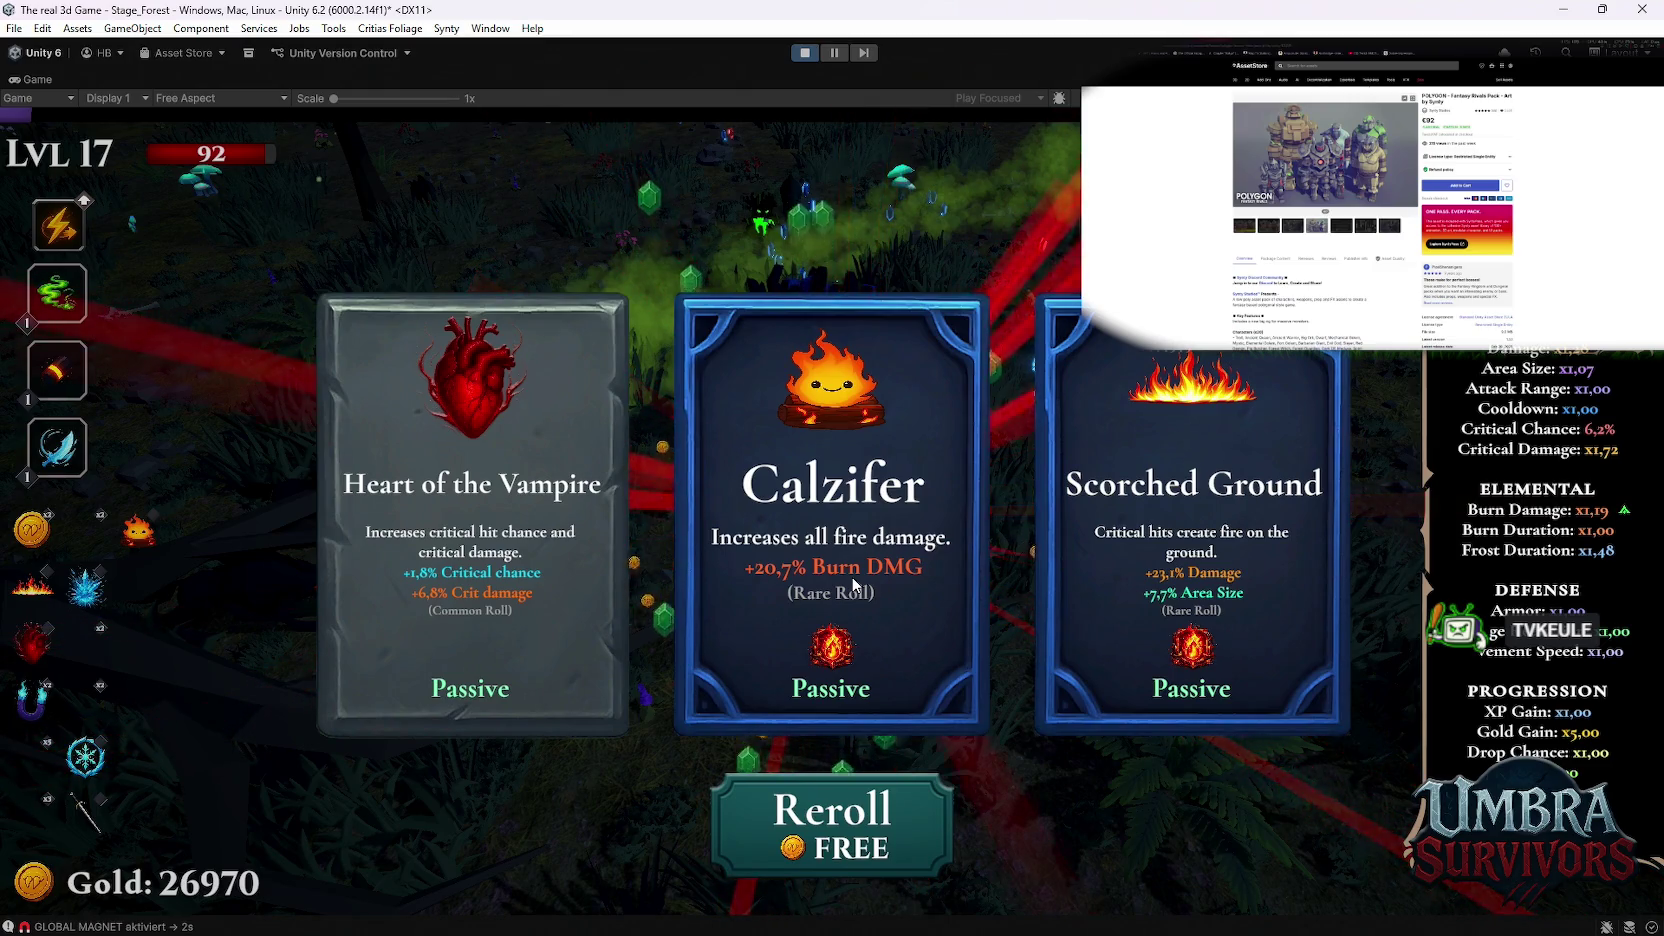
# Step: Take Calzifer again, move up through the forest, pick a level 18 upgrade, then pause
pyautogui.click(853, 585)
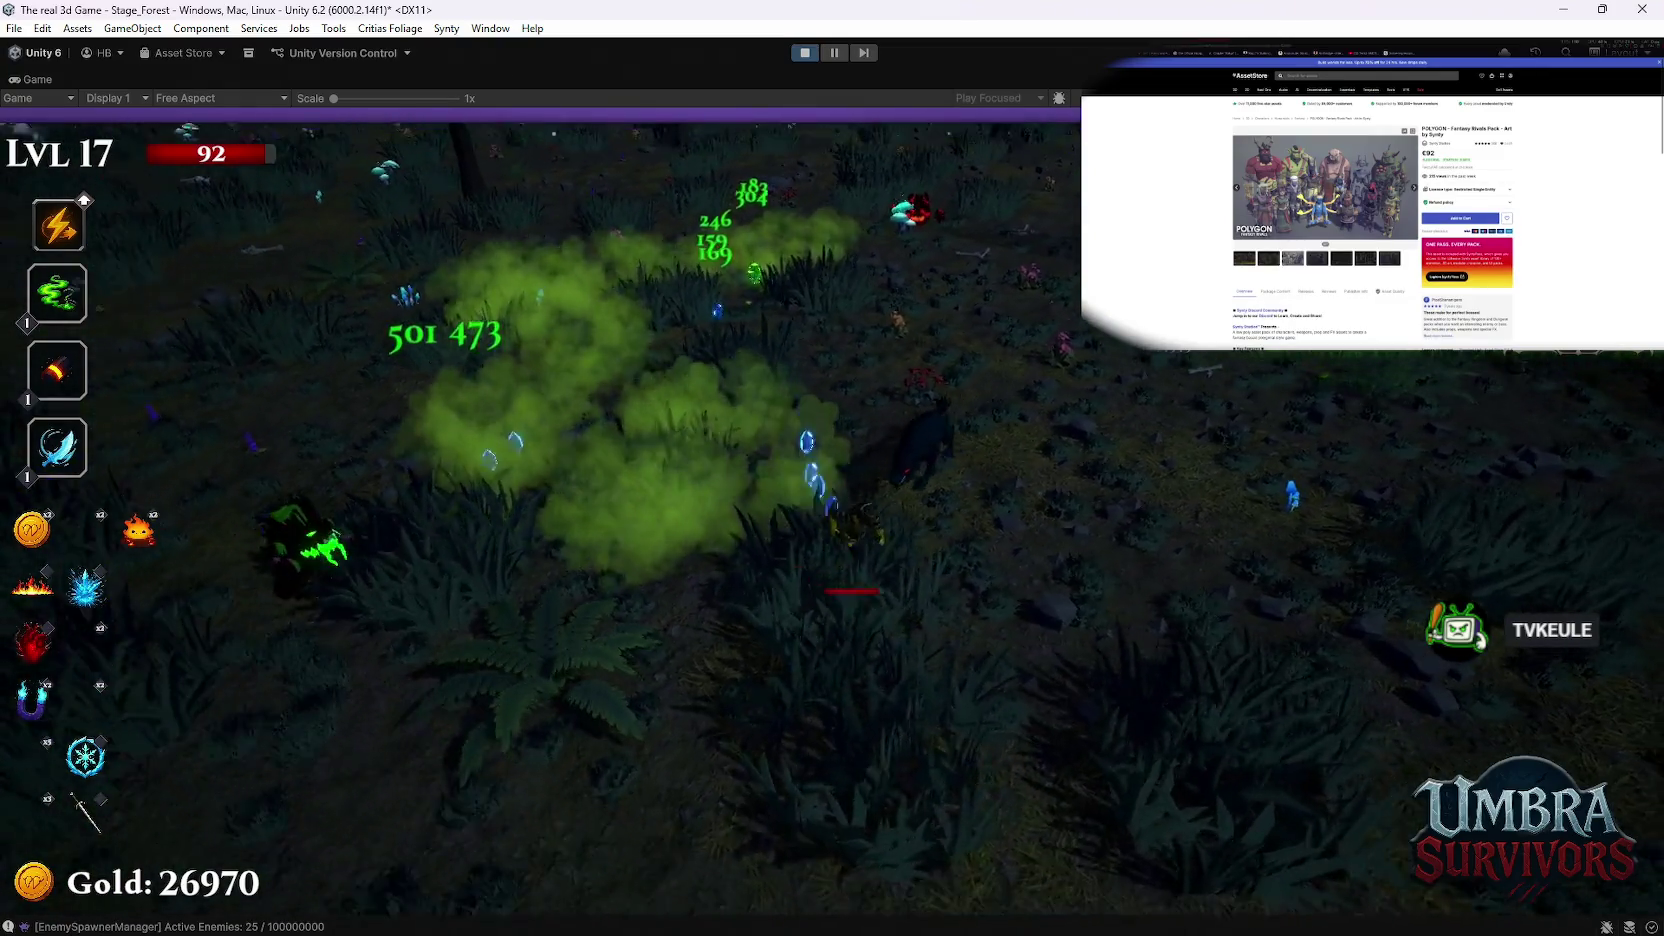
pyautogui.press('w')
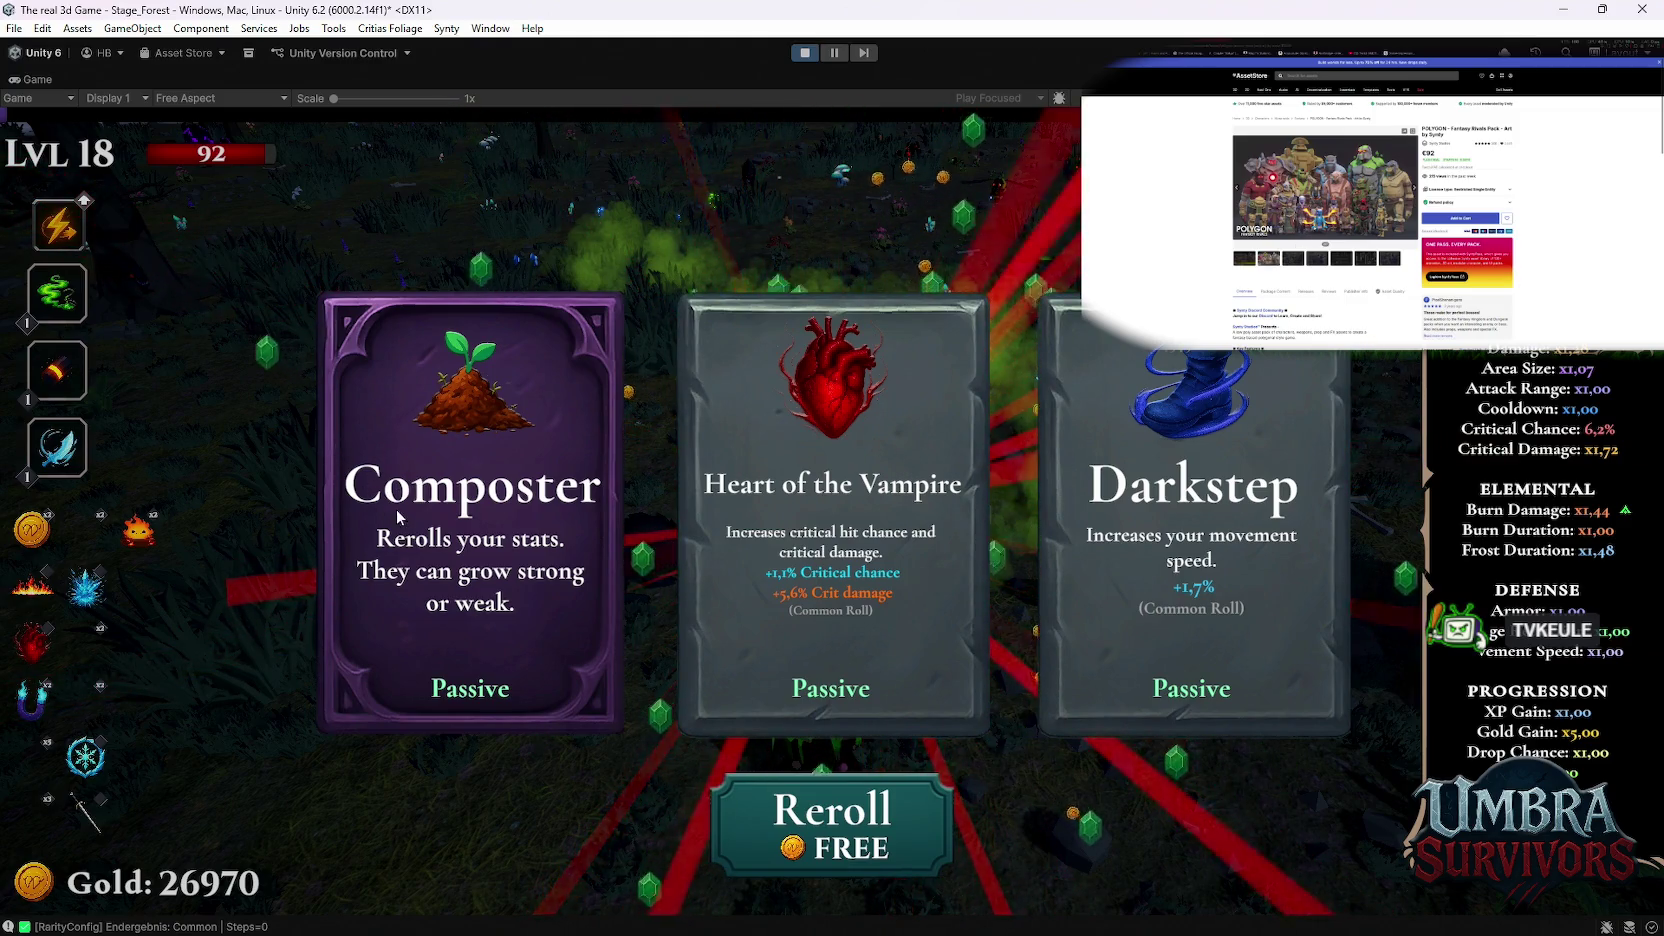
pyautogui.click(793, 561)
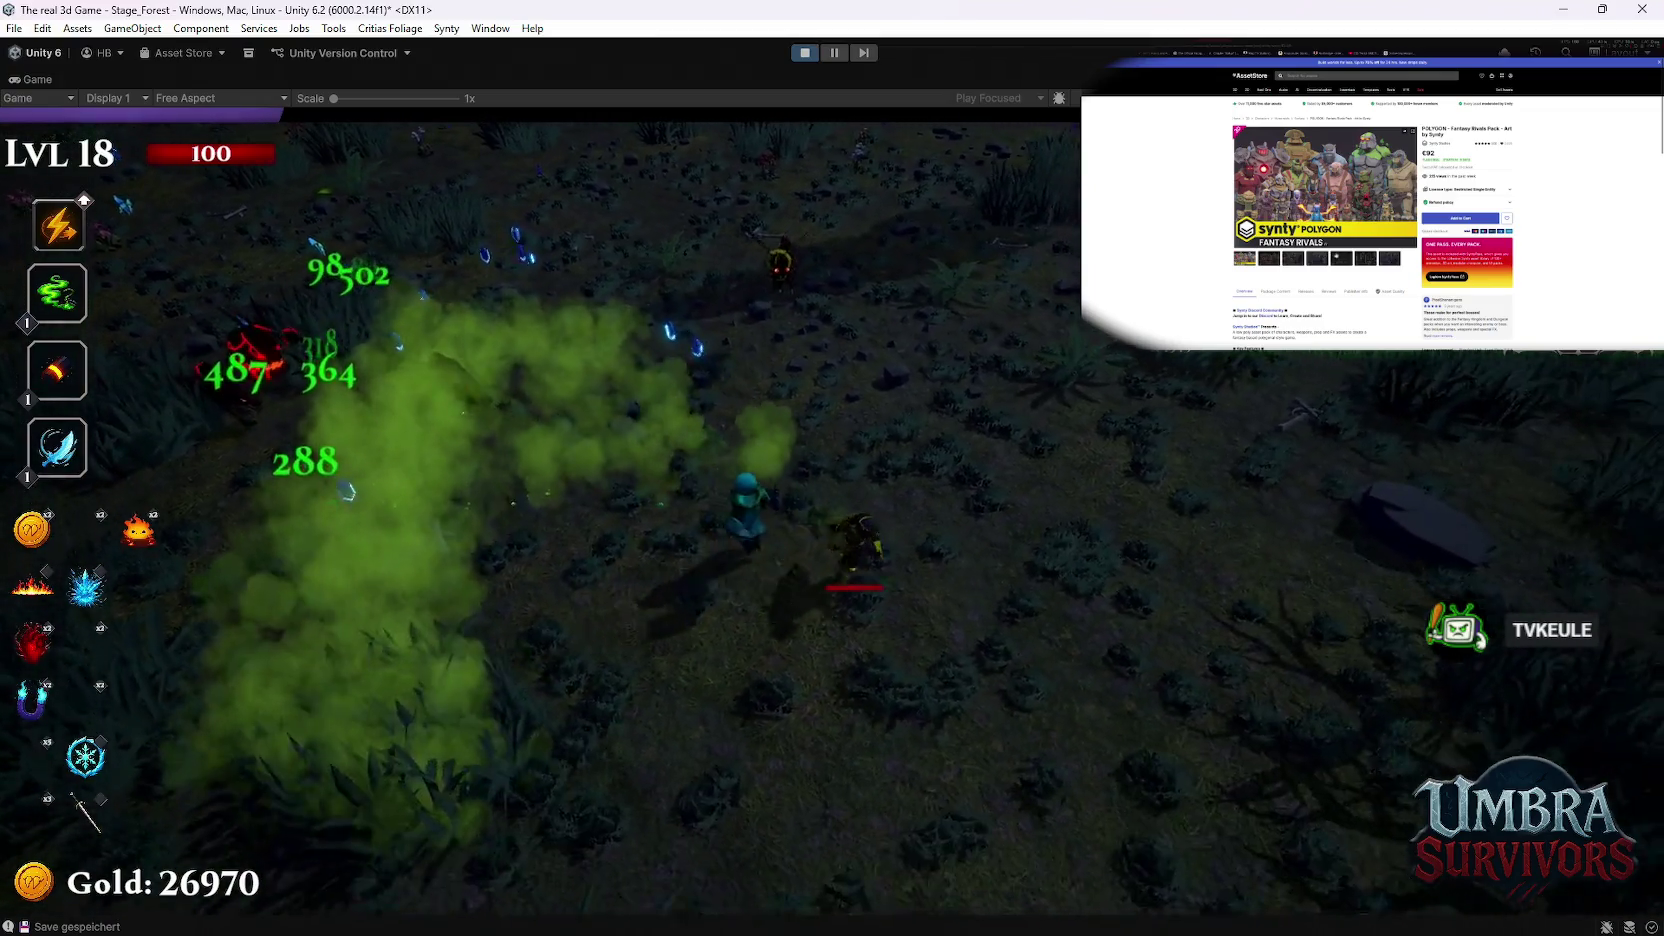
pyautogui.press('Escape')
pyautogui.write('main')
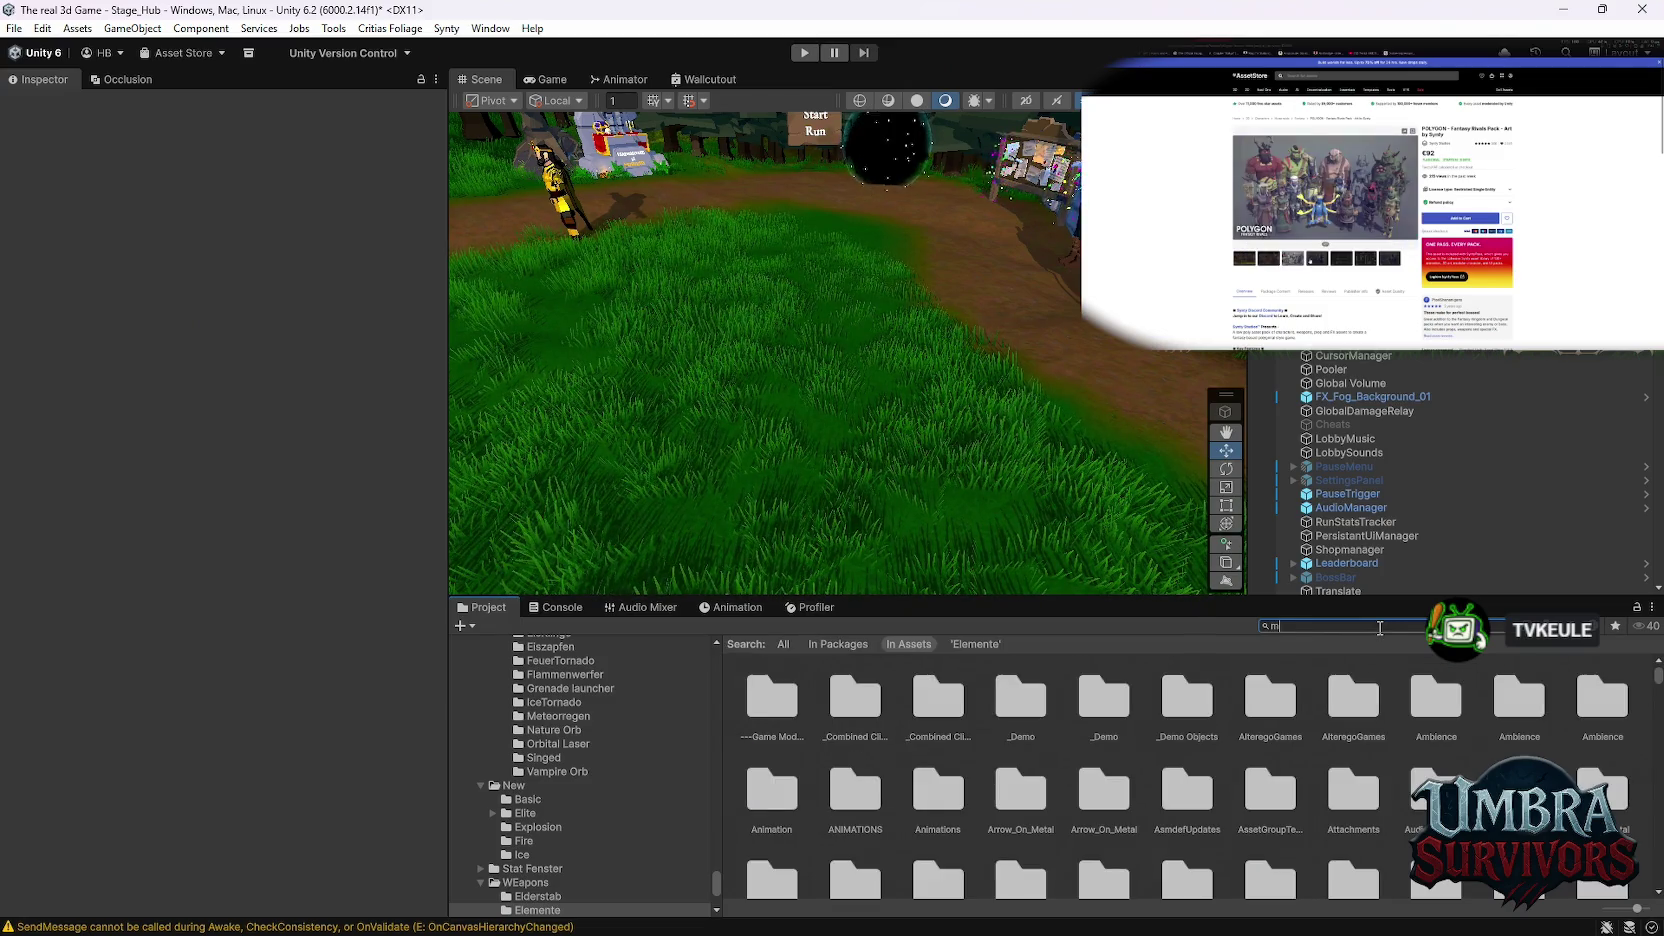
# Step: Select the MainPool asset and remove six entries from the end of its Upgrades list
pyautogui.write('p')
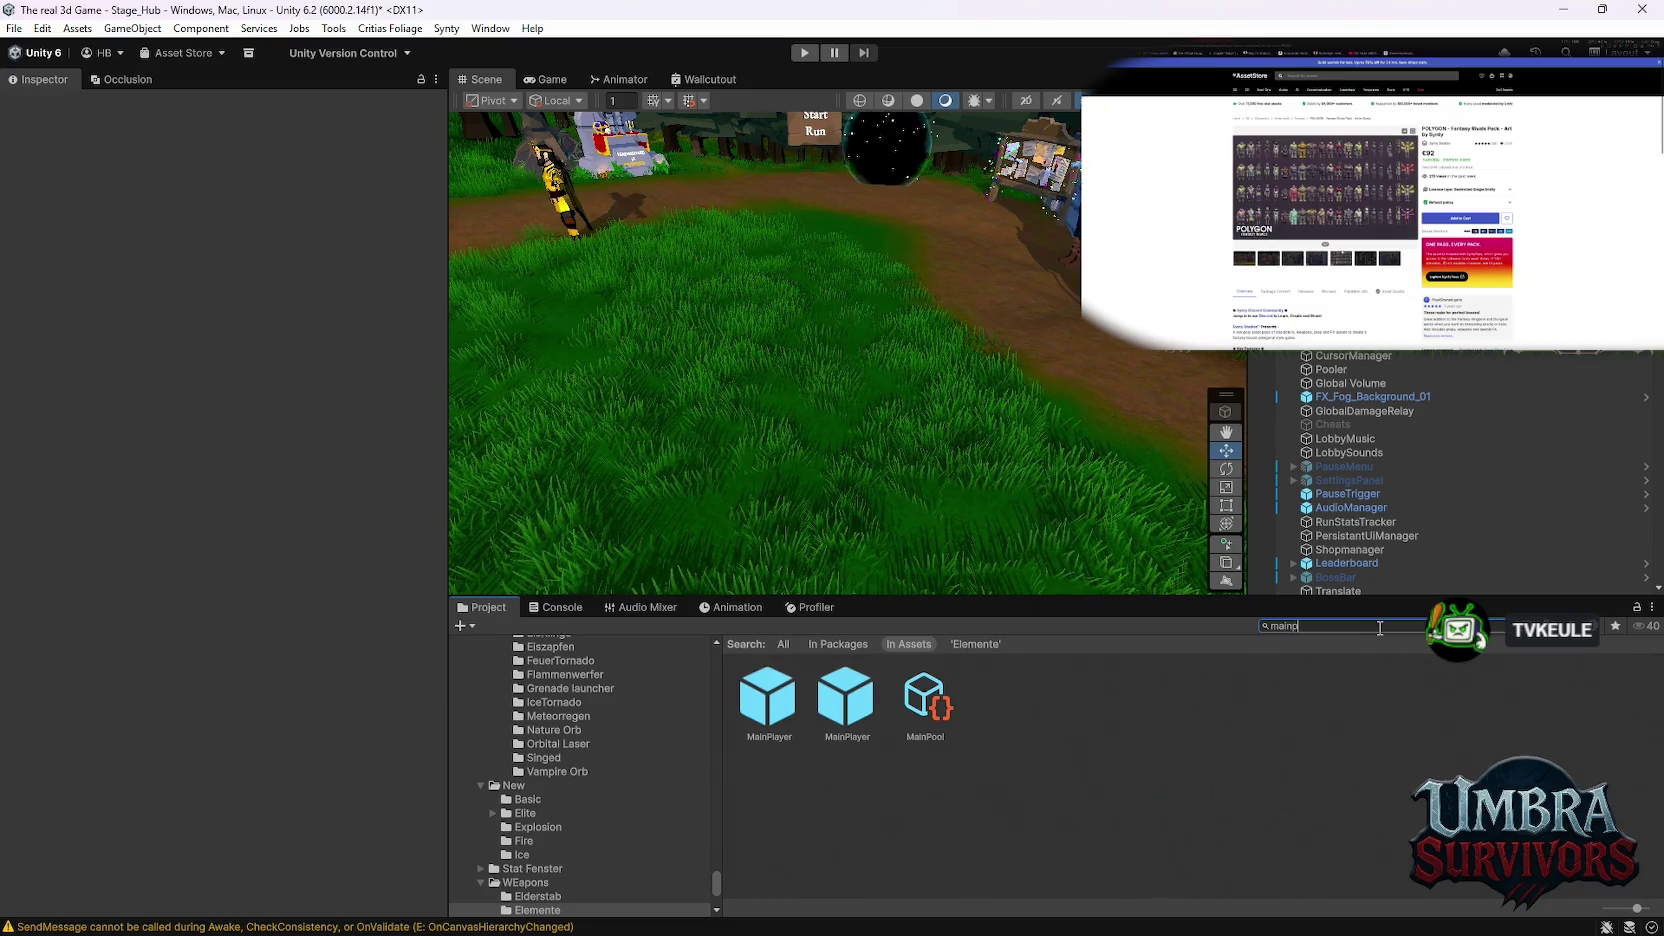
pyautogui.click(919, 719)
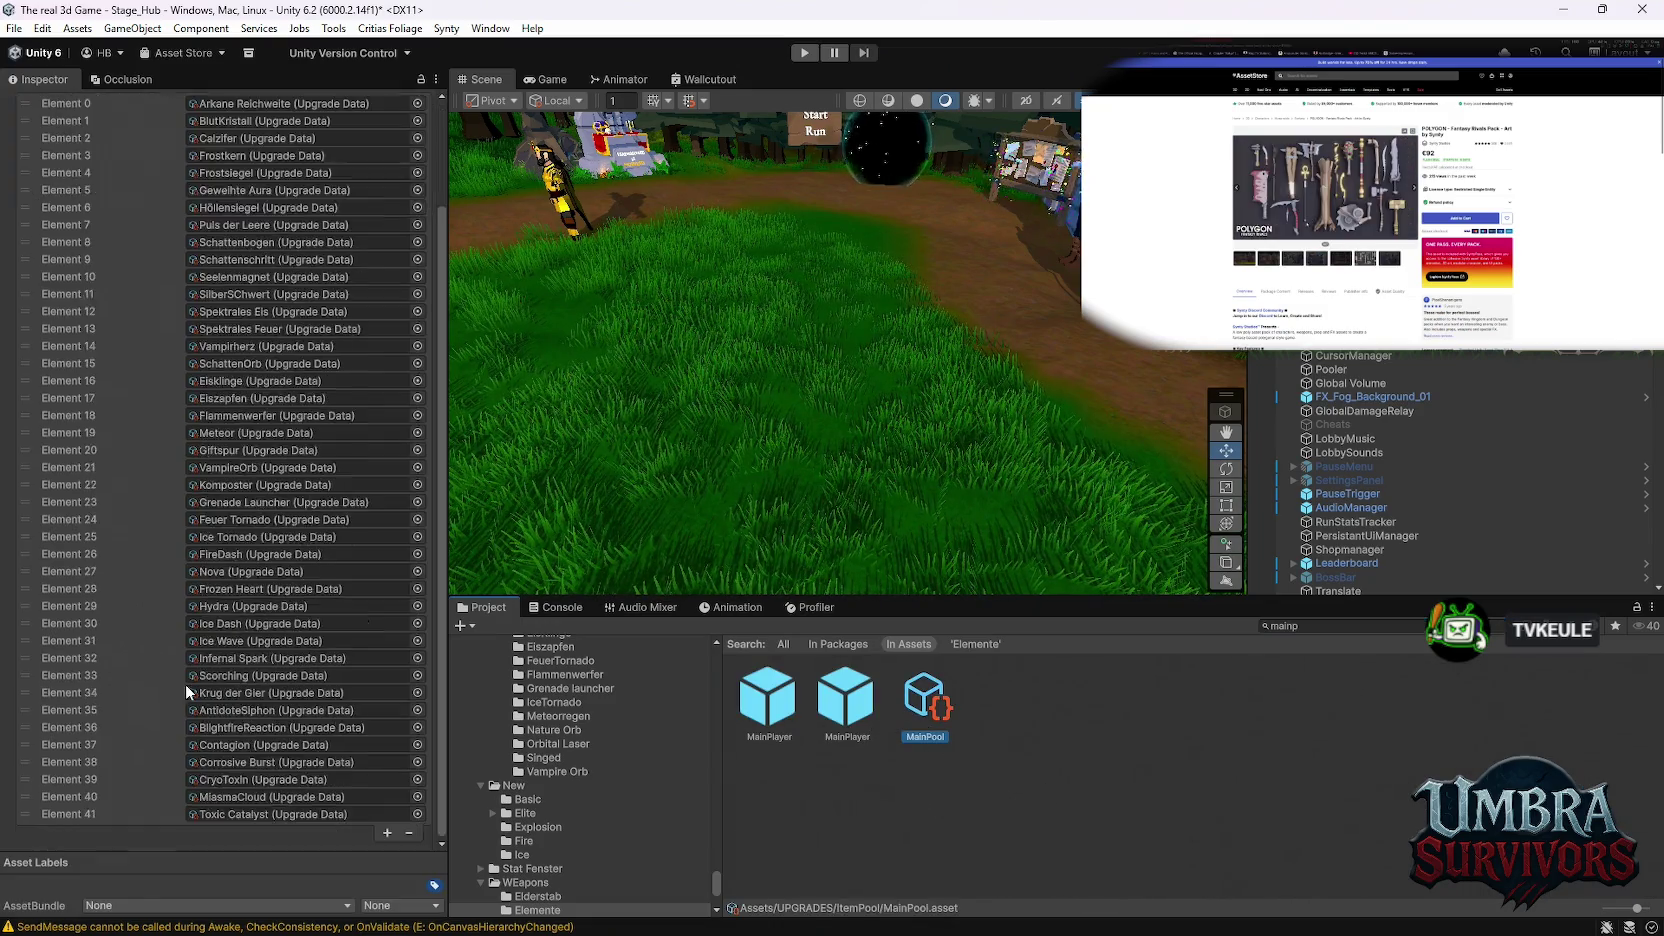
pyautogui.click(407, 835)
pyautogui.click(407, 835)
pyautogui.click(407, 835)
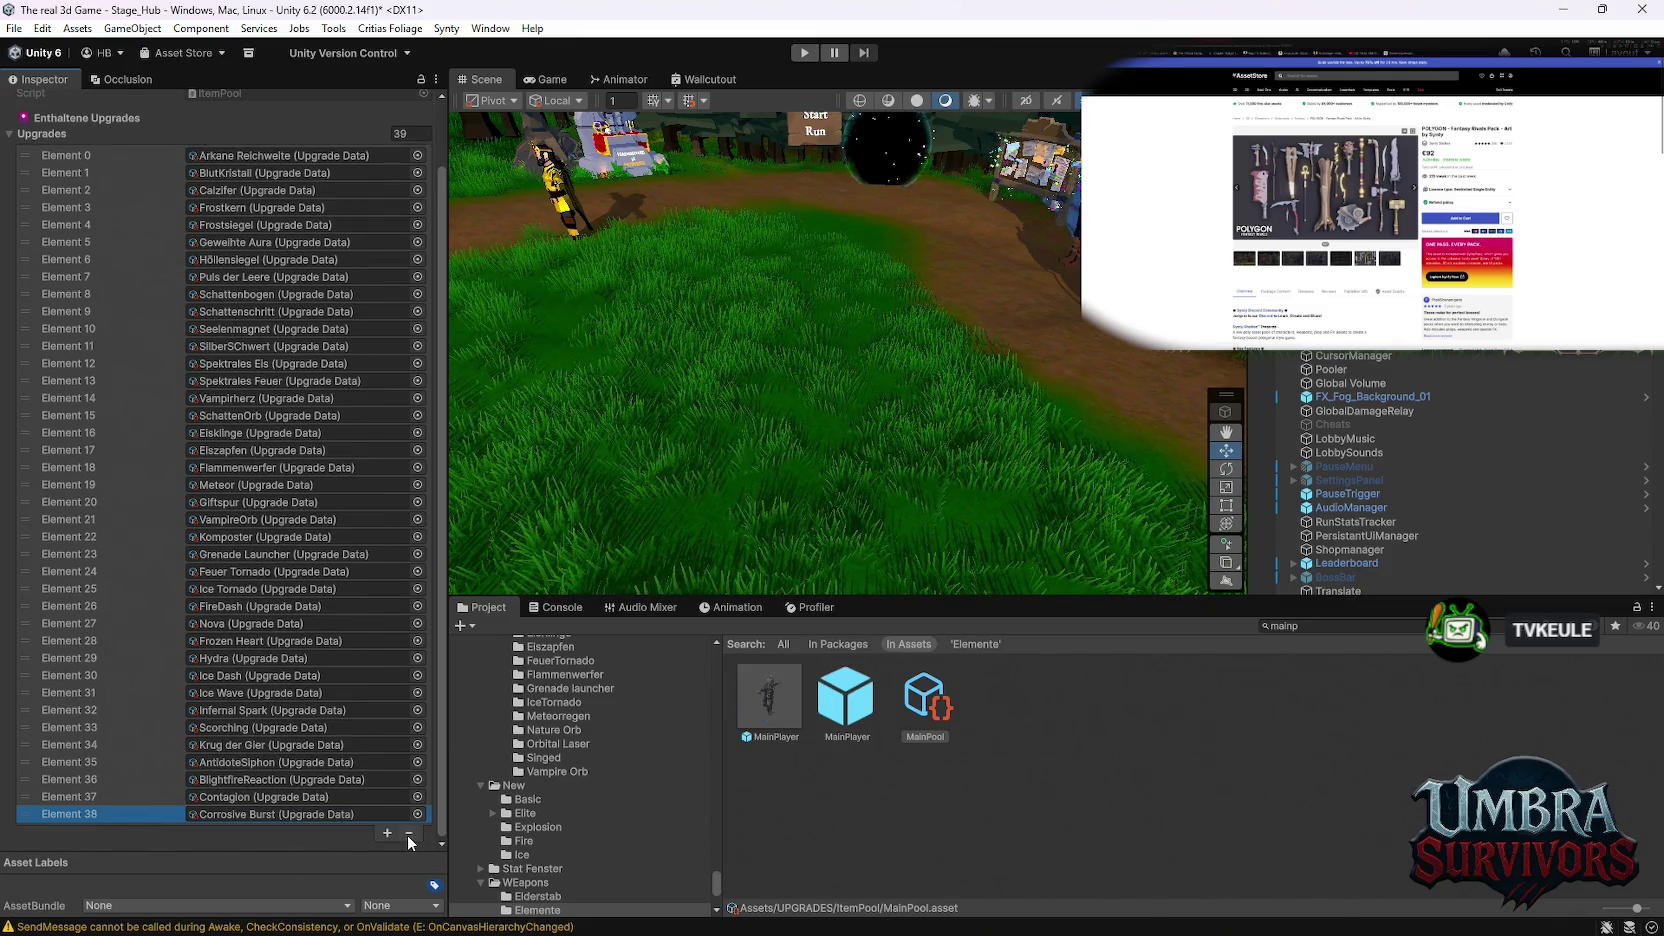
pyautogui.click(408, 834)
pyautogui.click(408, 834)
pyautogui.click(408, 834)
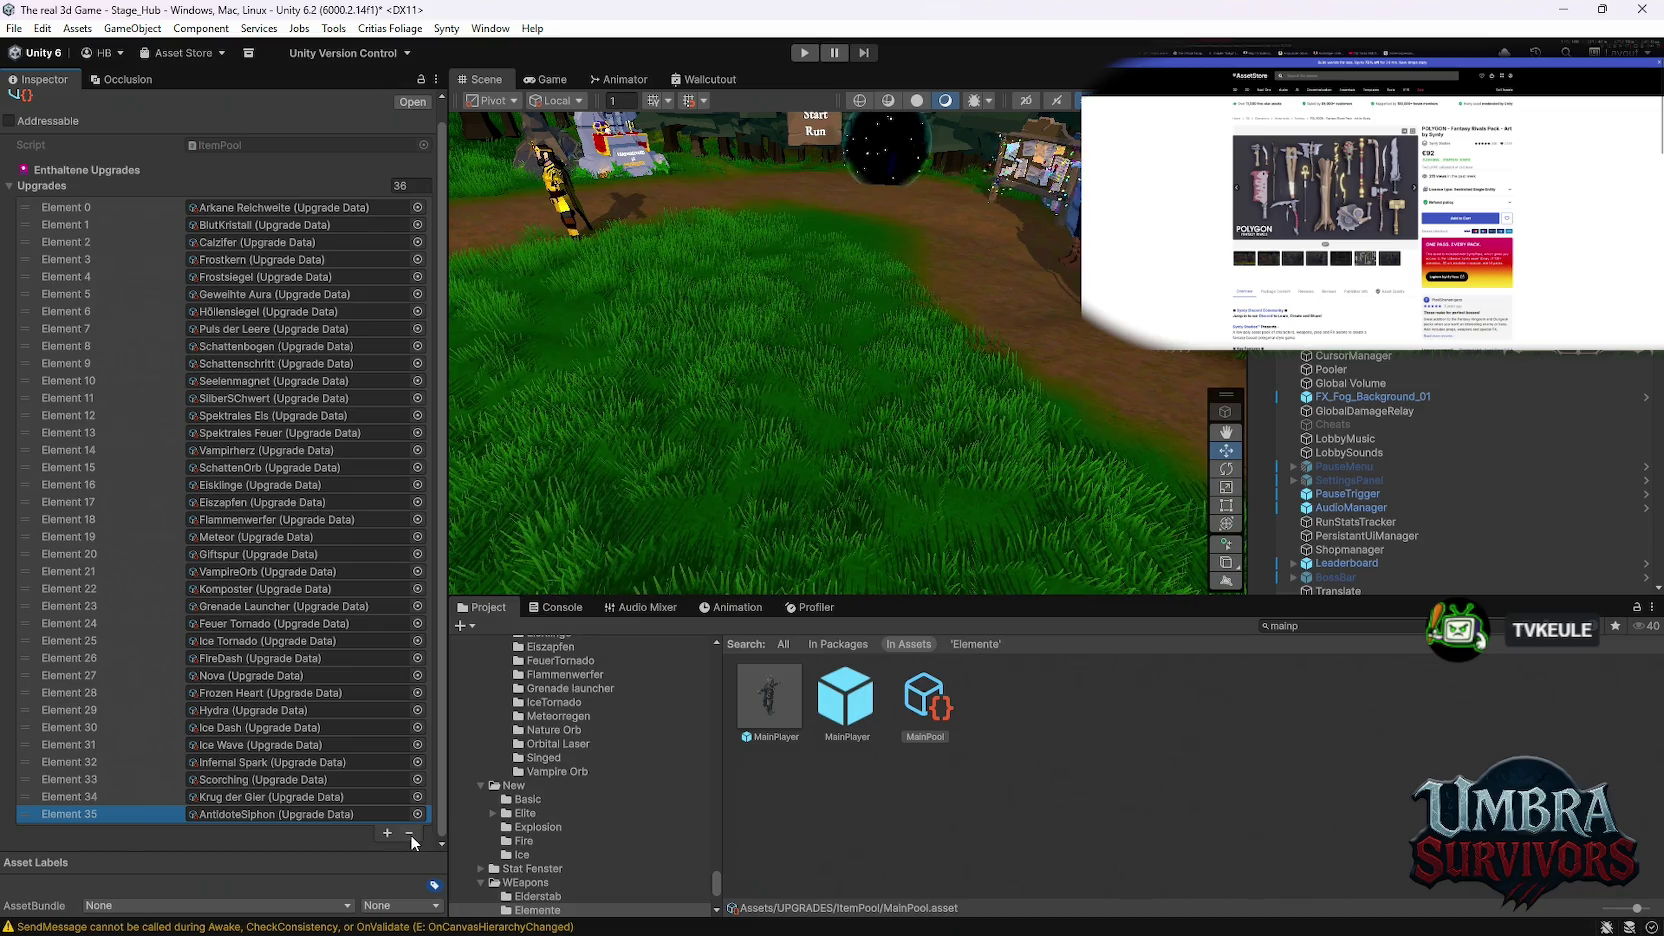
pyautogui.click(409, 834)
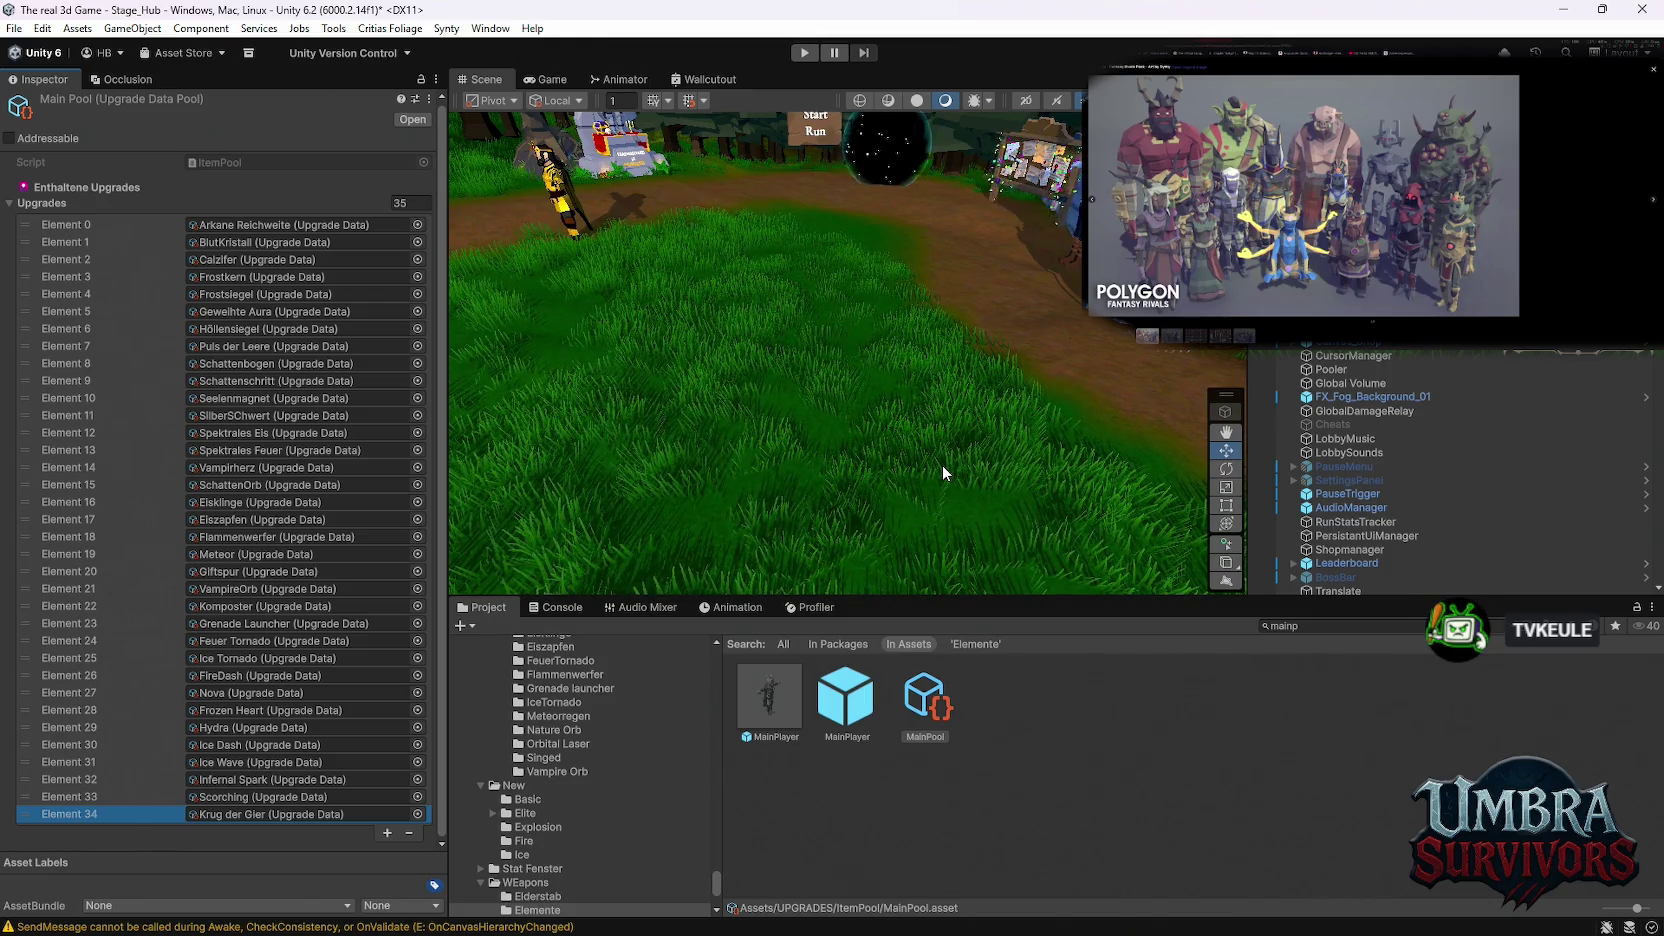
pyautogui.scroll(-4, 600, 730)
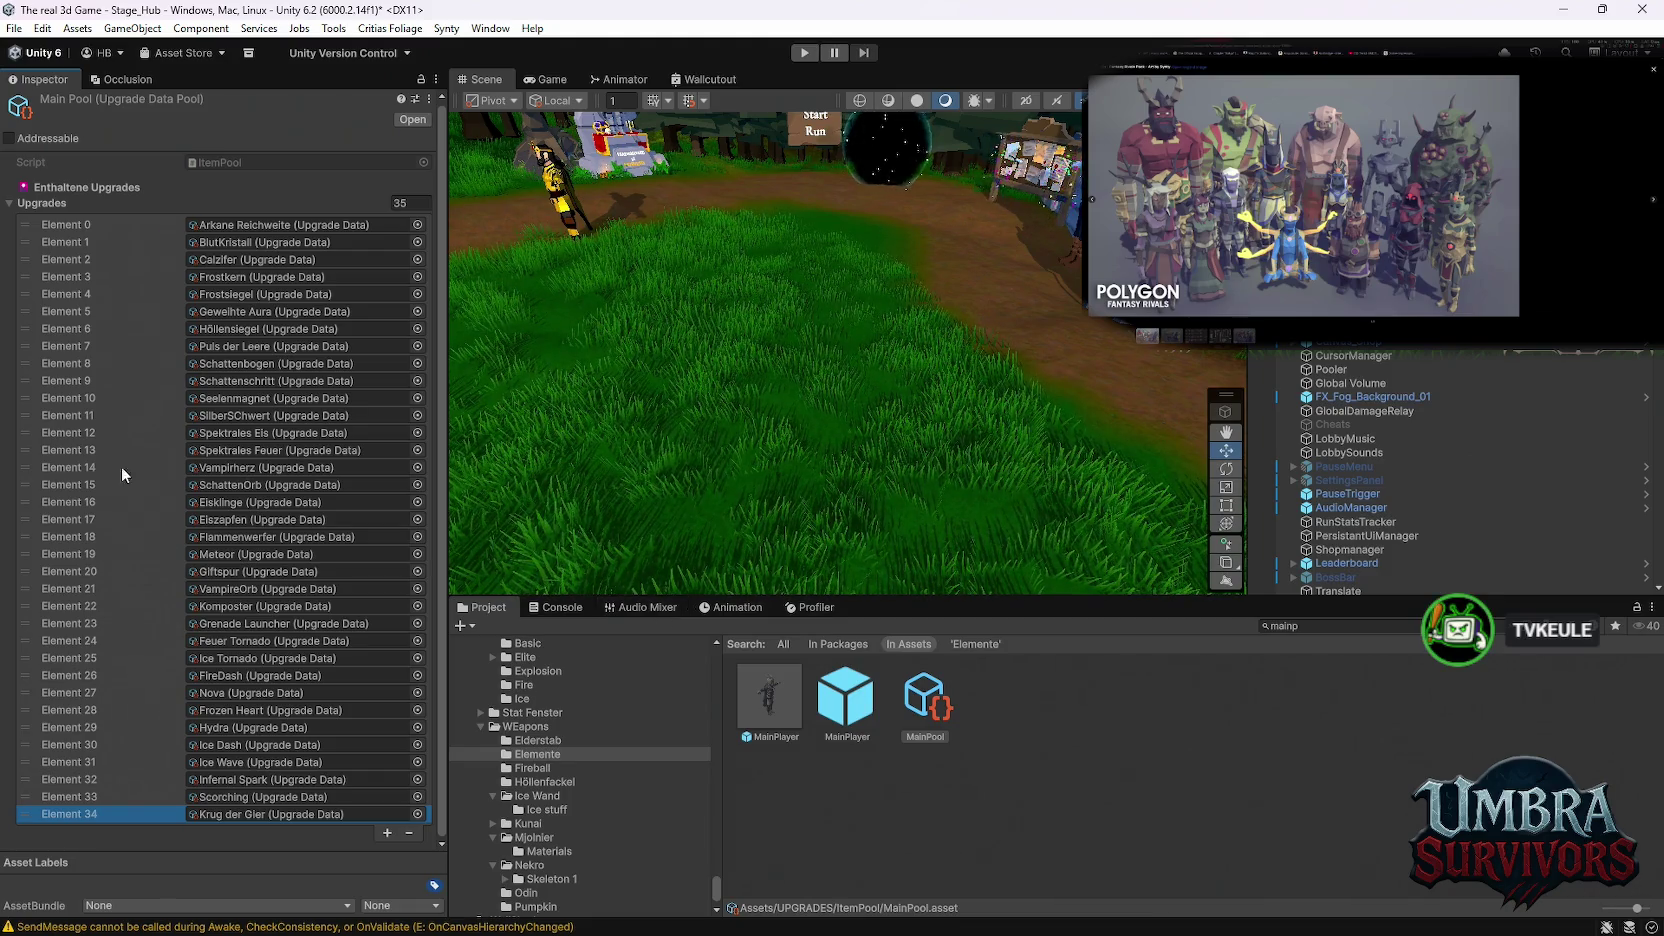
# Step: Open the Waffen/Singed folder to list its Giftspur assets, Gas clip and Singed 1
pyautogui.scroll(10, 625, 837)
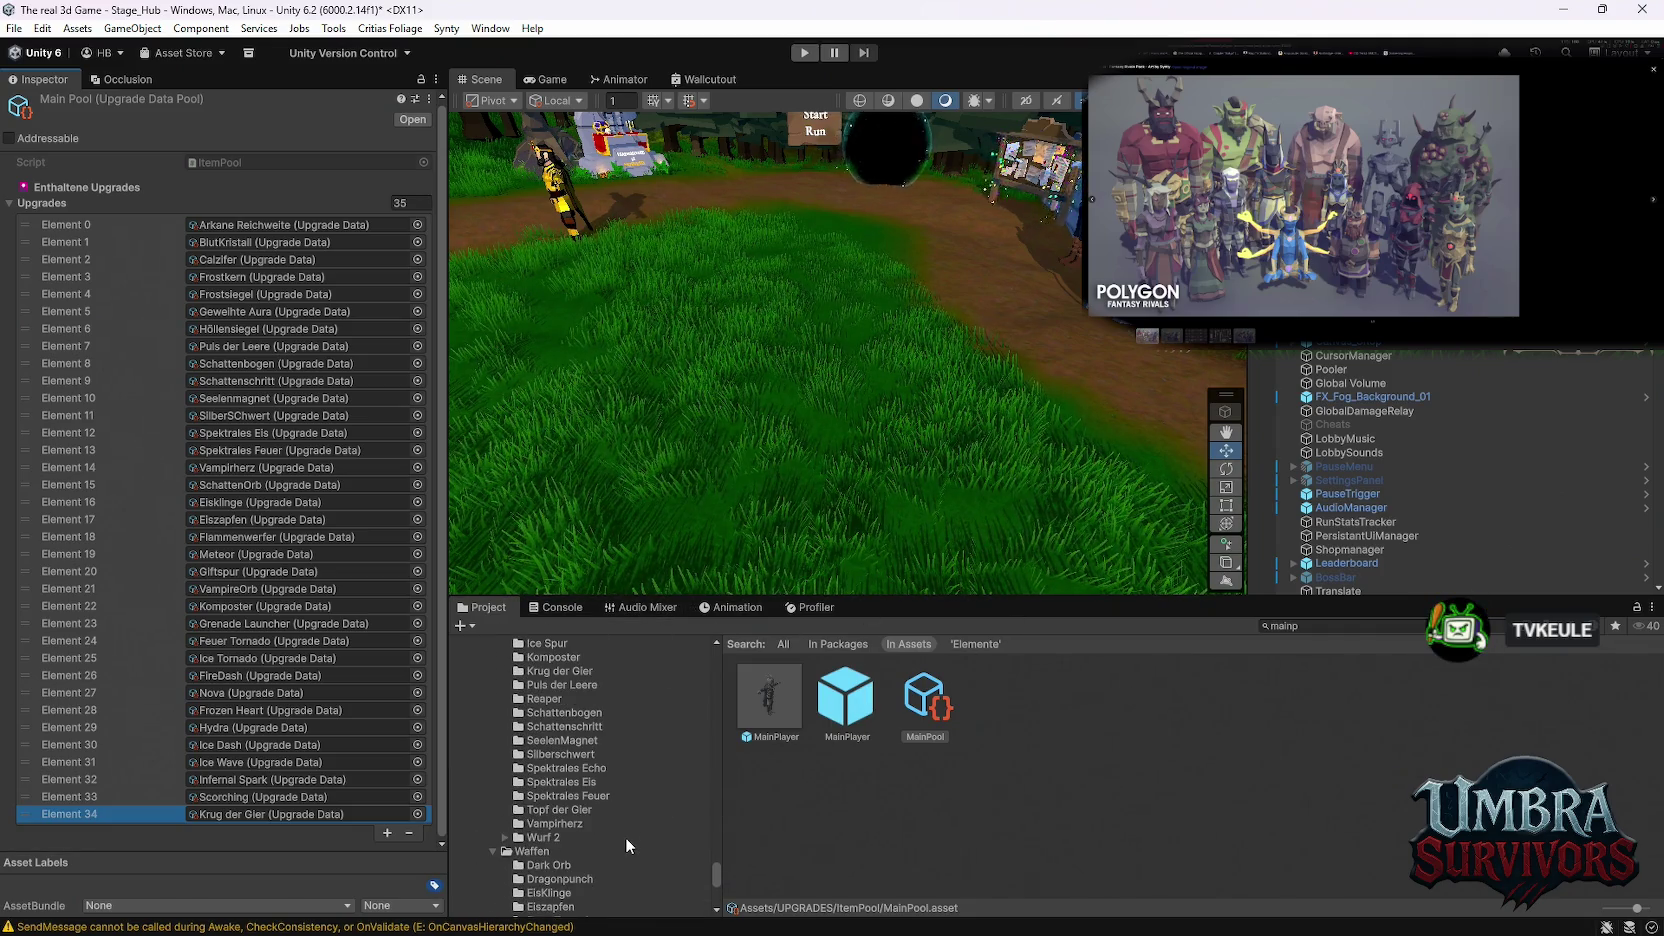
pyautogui.scroll(-5, 618, 818)
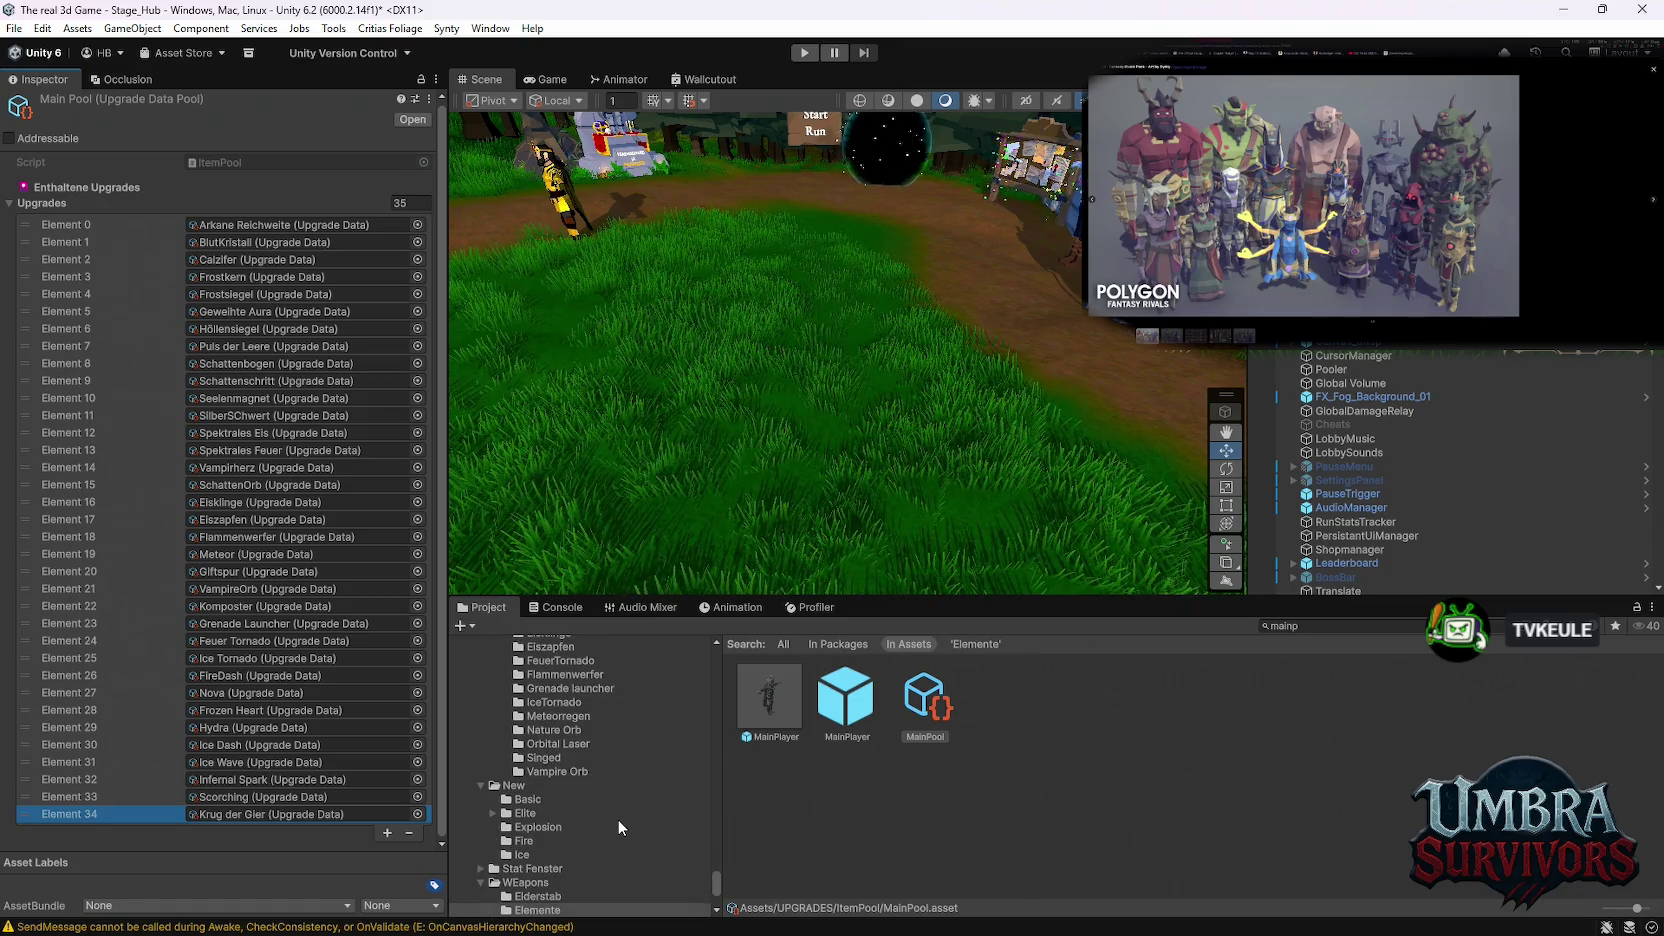
pyautogui.scroll(2, 611, 824)
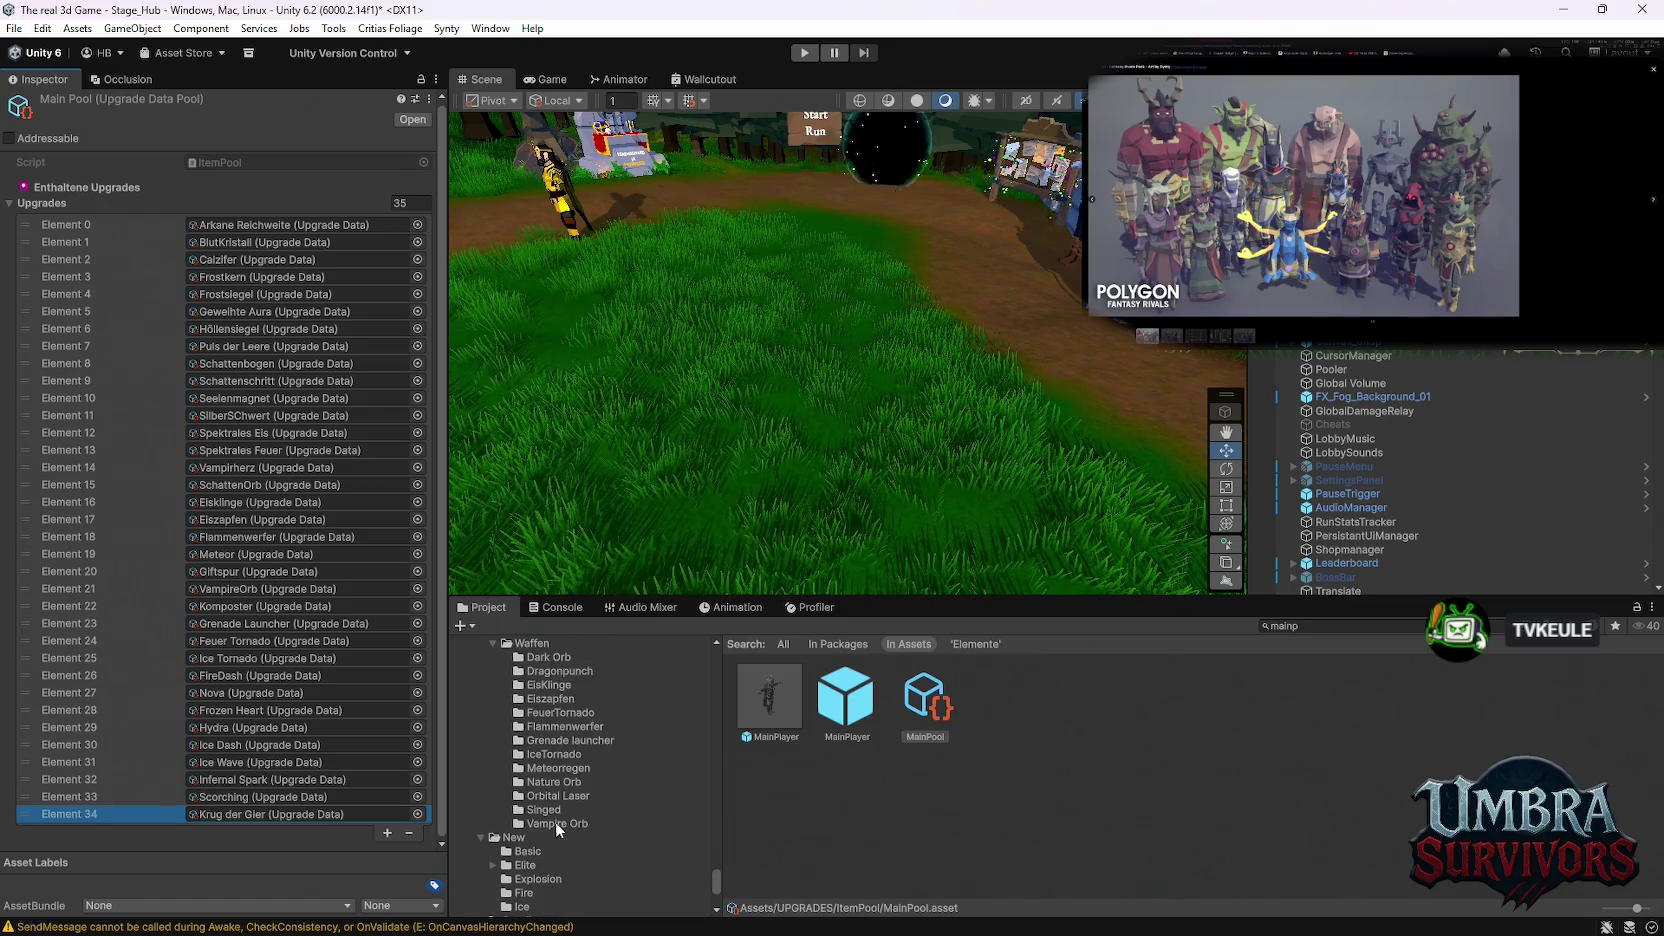
pyautogui.click(545, 809)
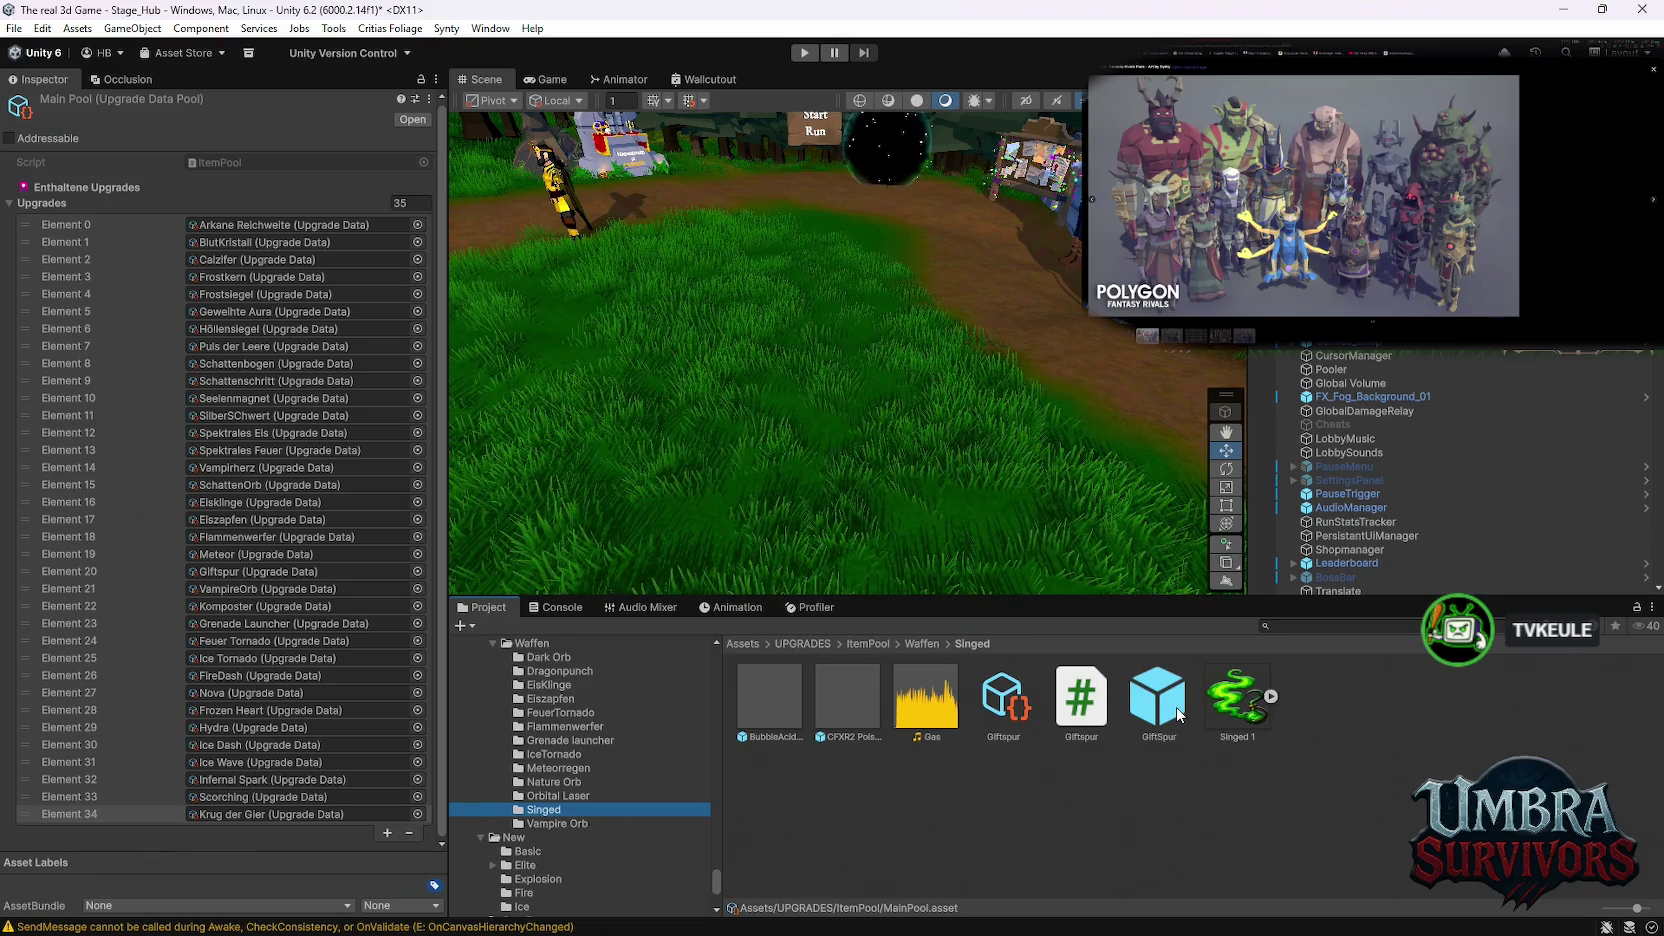
# Step: Select the Giftspur weapon data and set its Element to Poison in the Inspector
pyautogui.click(1003, 700)
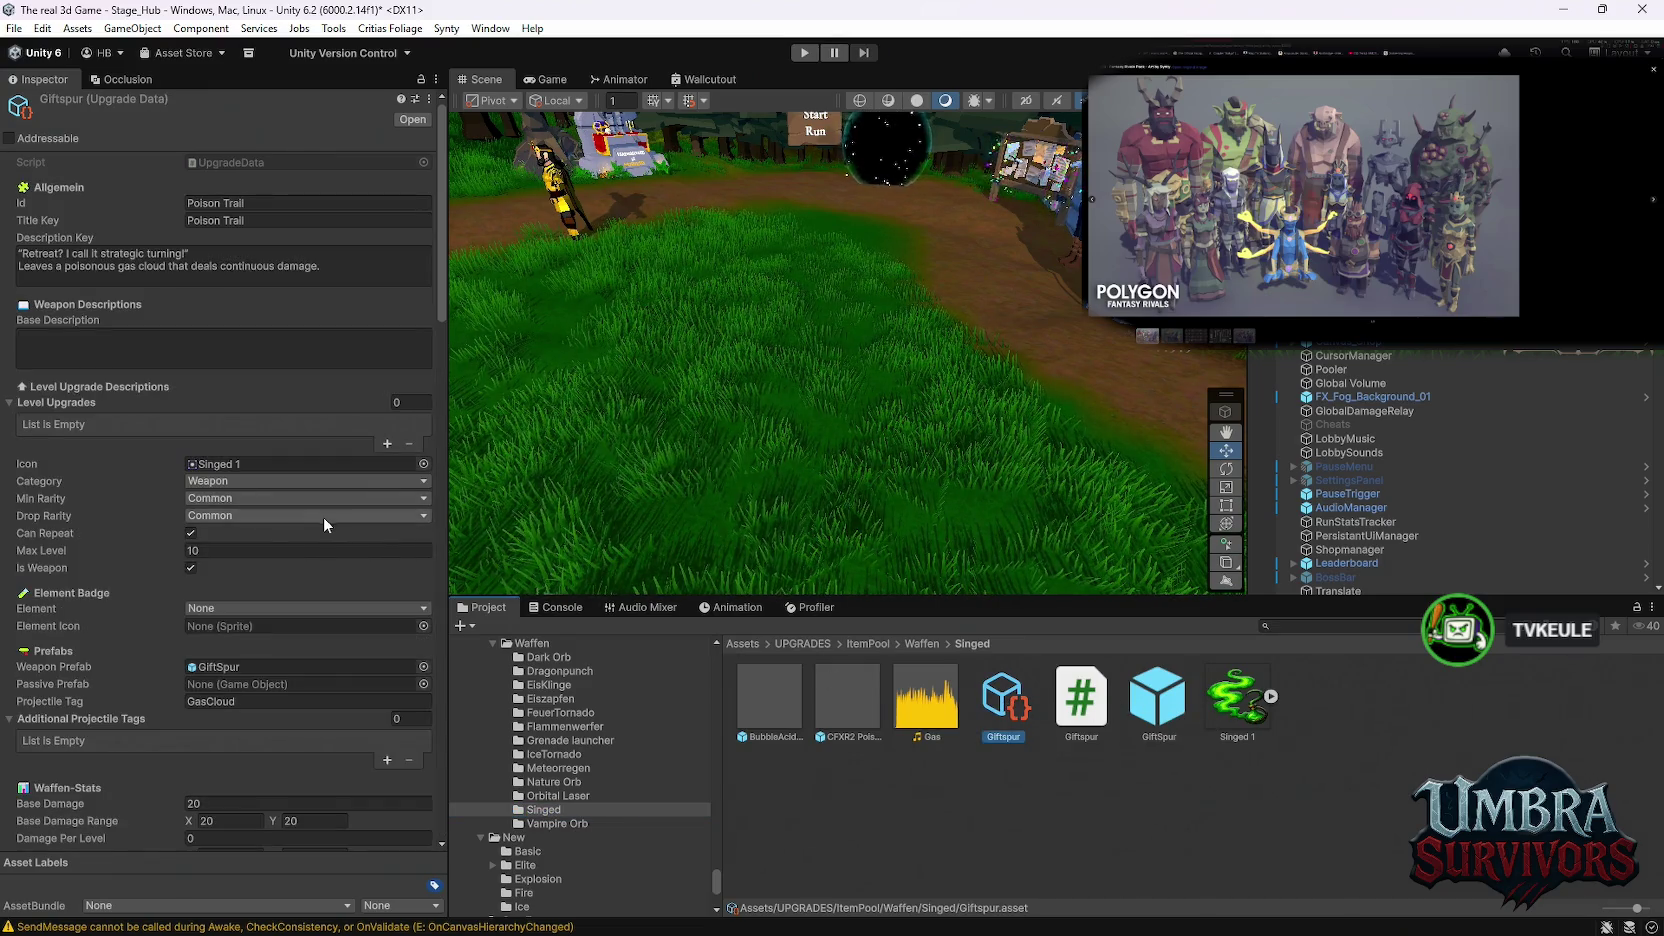
pyautogui.click(234, 609)
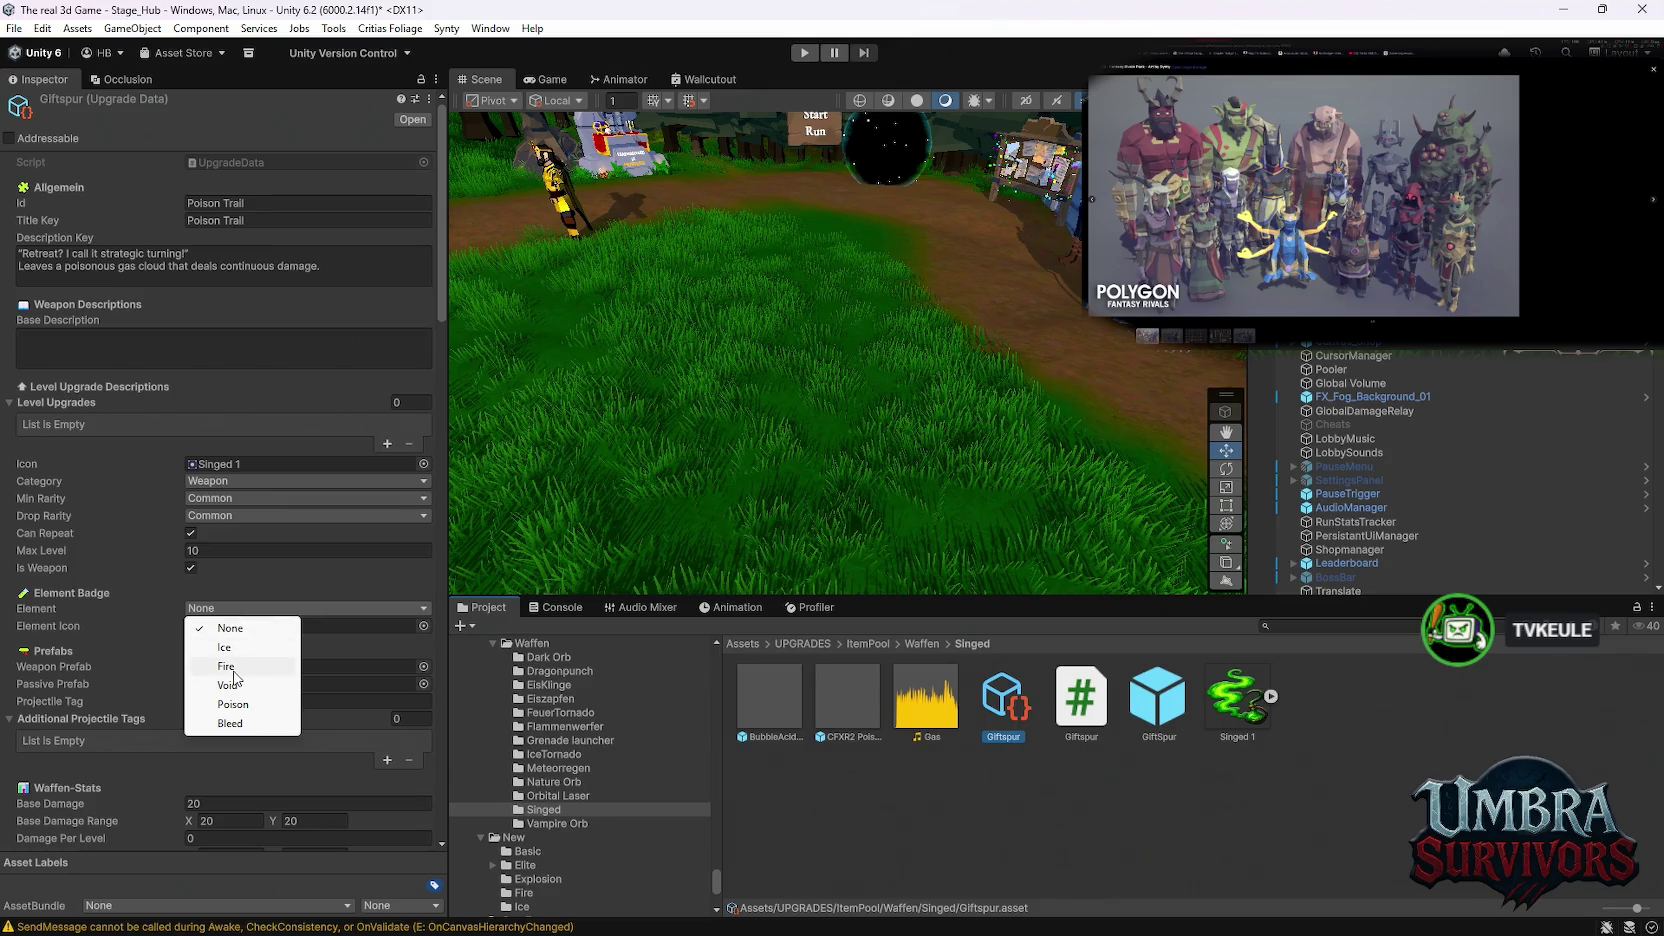
pyautogui.click(231, 705)
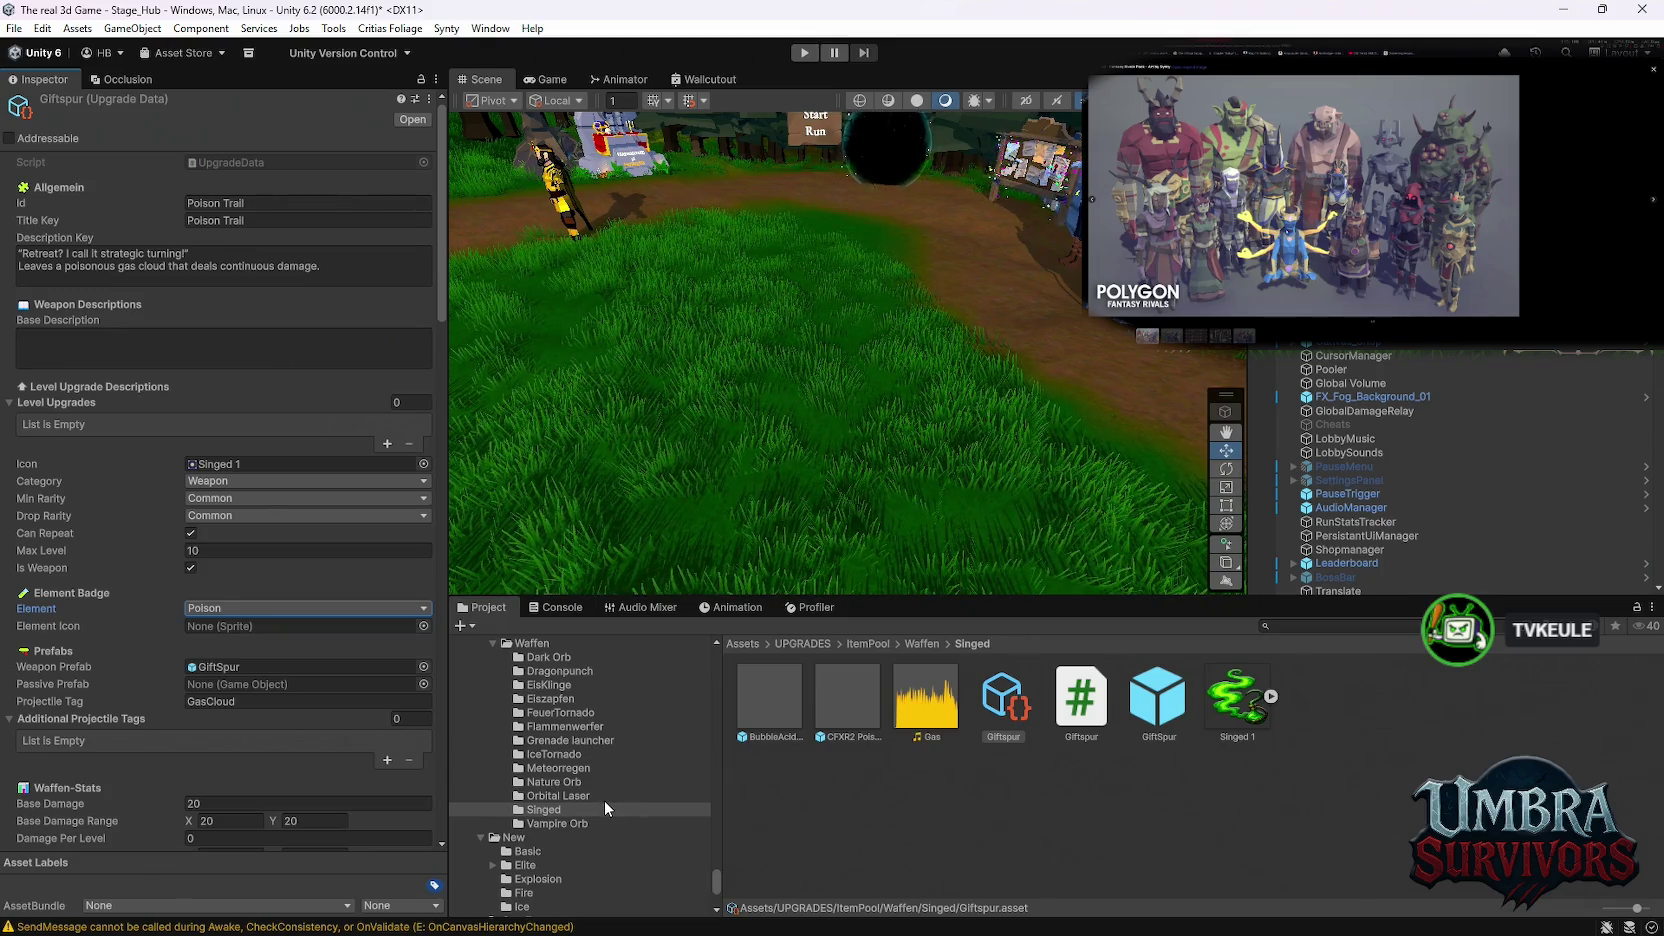
pyautogui.scroll(5, 590, 738)
pyautogui.scroll(5, 621, 790)
# Step: Open Gift Wurf/Contagion and inspect the Poisen sprite's import settings
pyautogui.click(604, 786)
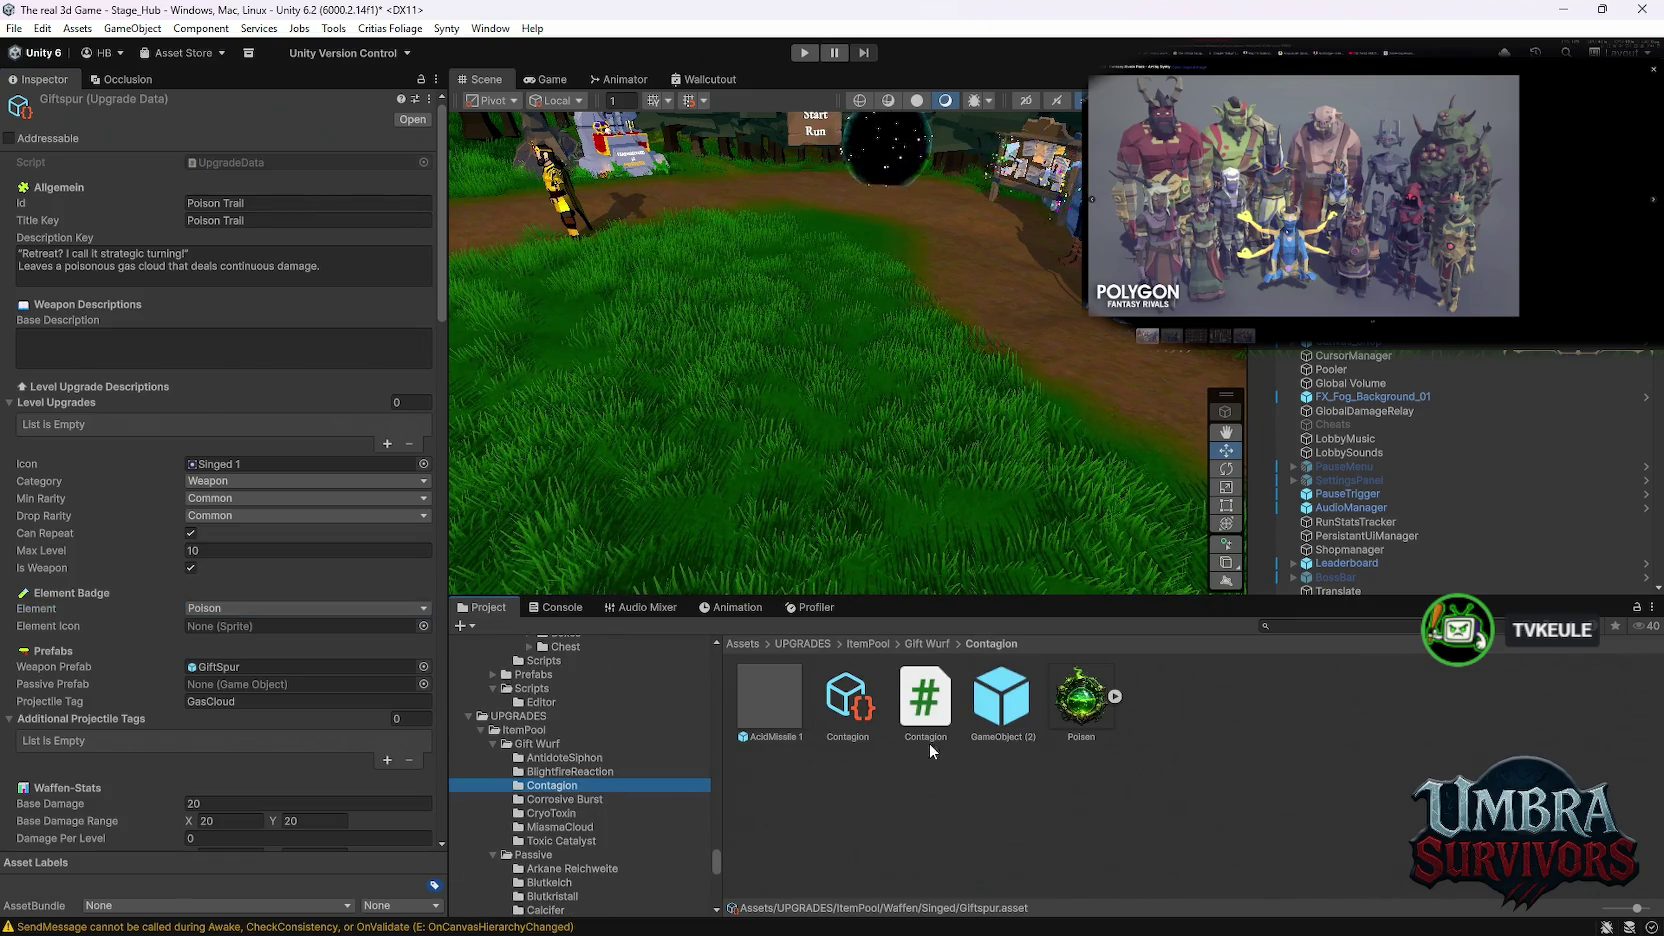
pyautogui.click(1068, 716)
pyautogui.scroll(-10, 588, 802)
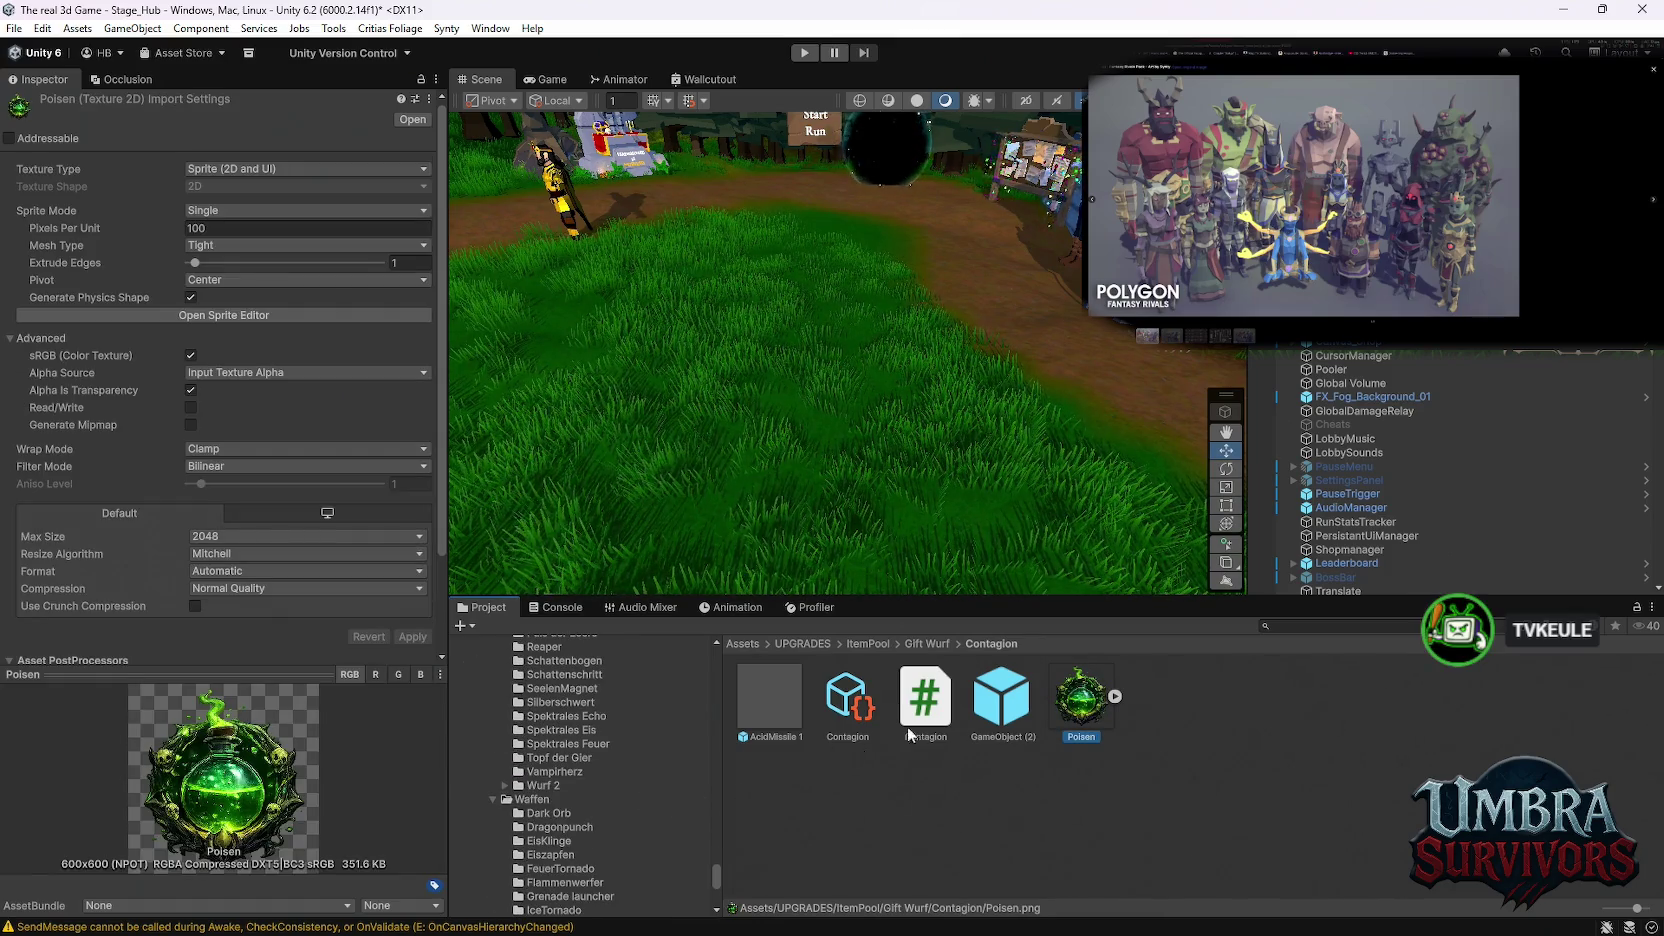
pyautogui.scroll(-3, 620, 770)
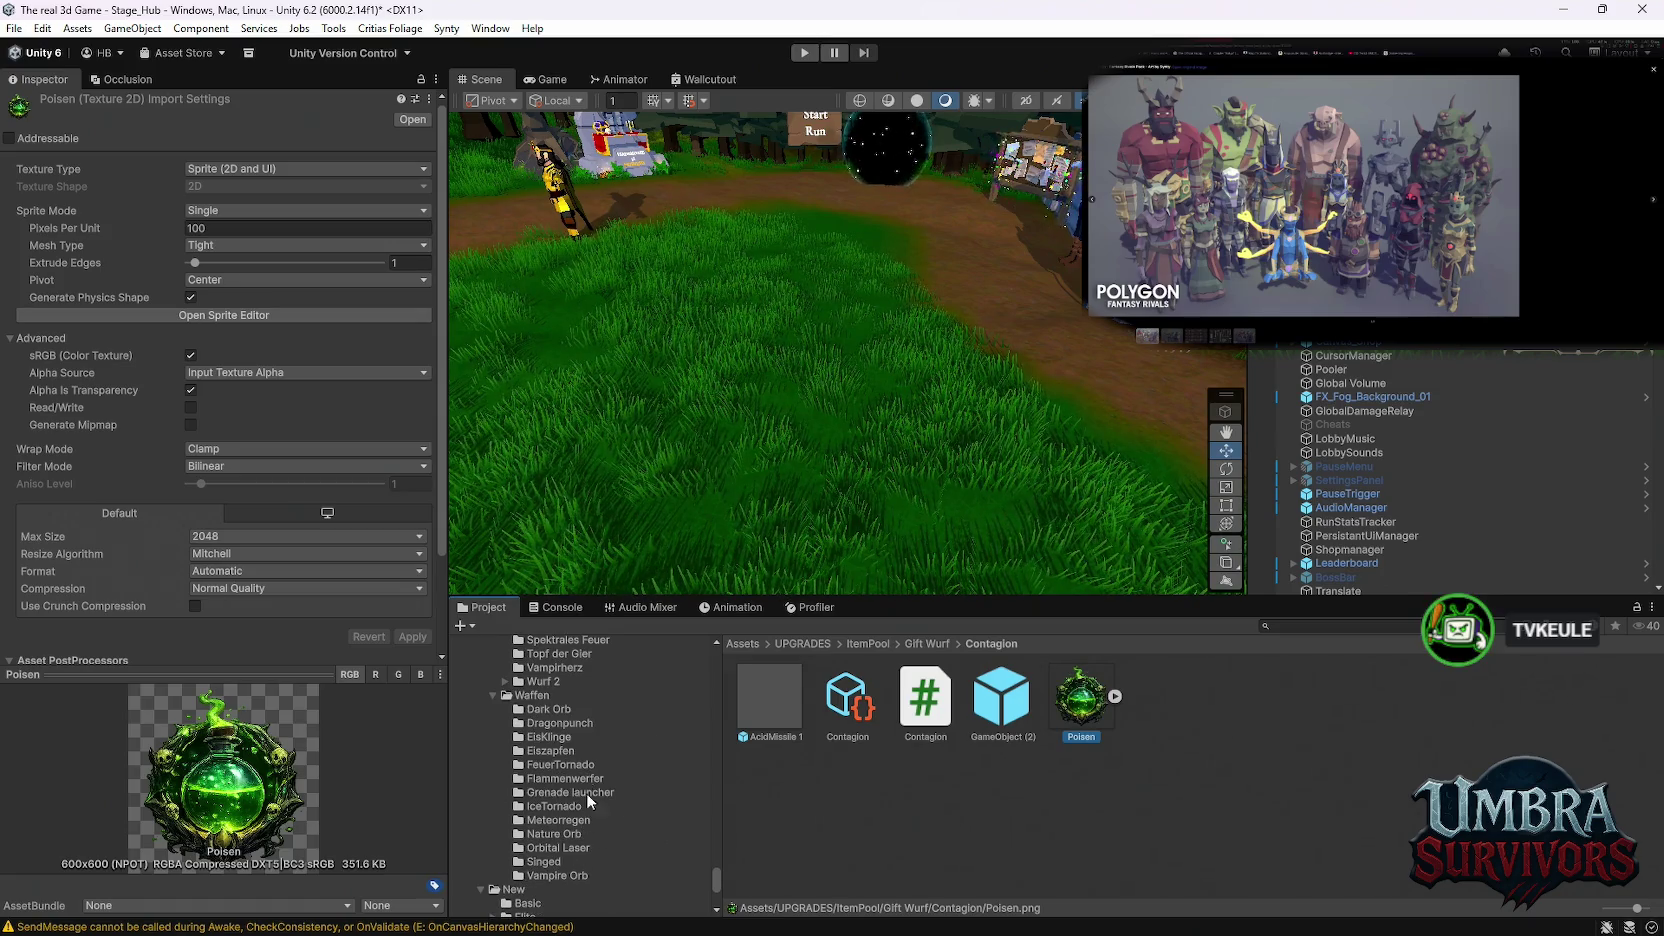
# Step: Browse the Dark Orb and Dragonpunch weapon folders, then return to the Singed folder
pyautogui.click(560, 709)
pyautogui.click(563, 724)
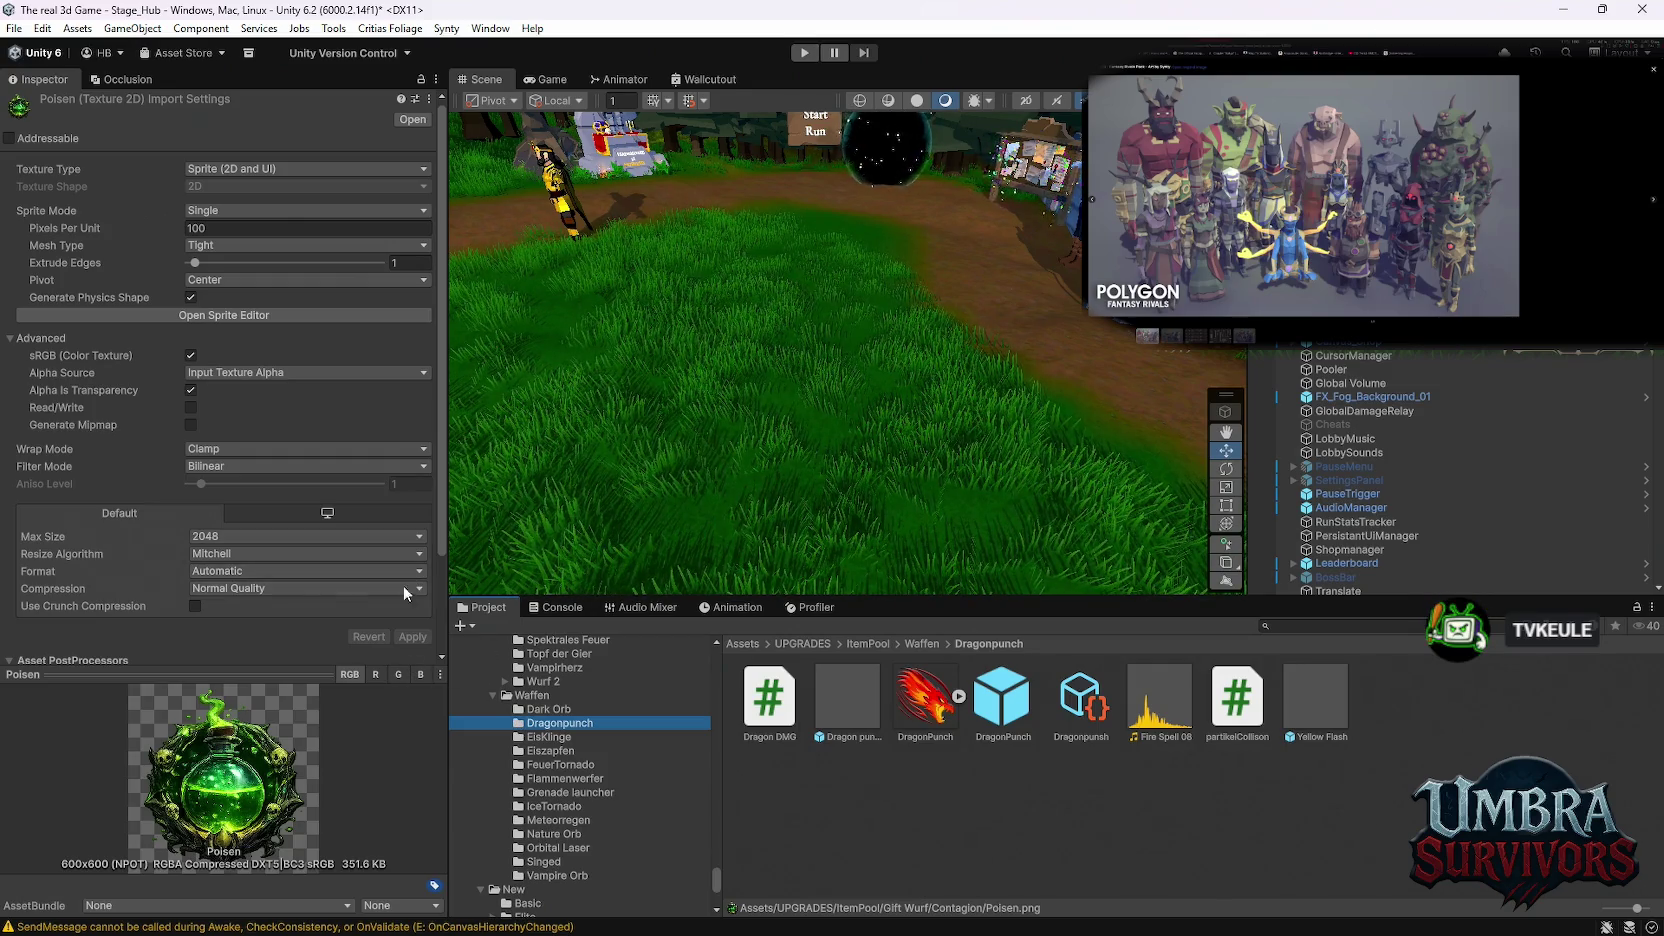
pyautogui.scroll(3, 589, 786)
pyautogui.scroll(2, 596, 800)
pyautogui.scroll(-4, 590, 790)
pyautogui.click(543, 861)
# Step: Select Giftspur in Waffen/Singed and drag the Poisen sprite into its Element Icon field
pyautogui.click(1104, 780)
pyautogui.click(1003, 700)
pyautogui.scroll(-3, 325, 540)
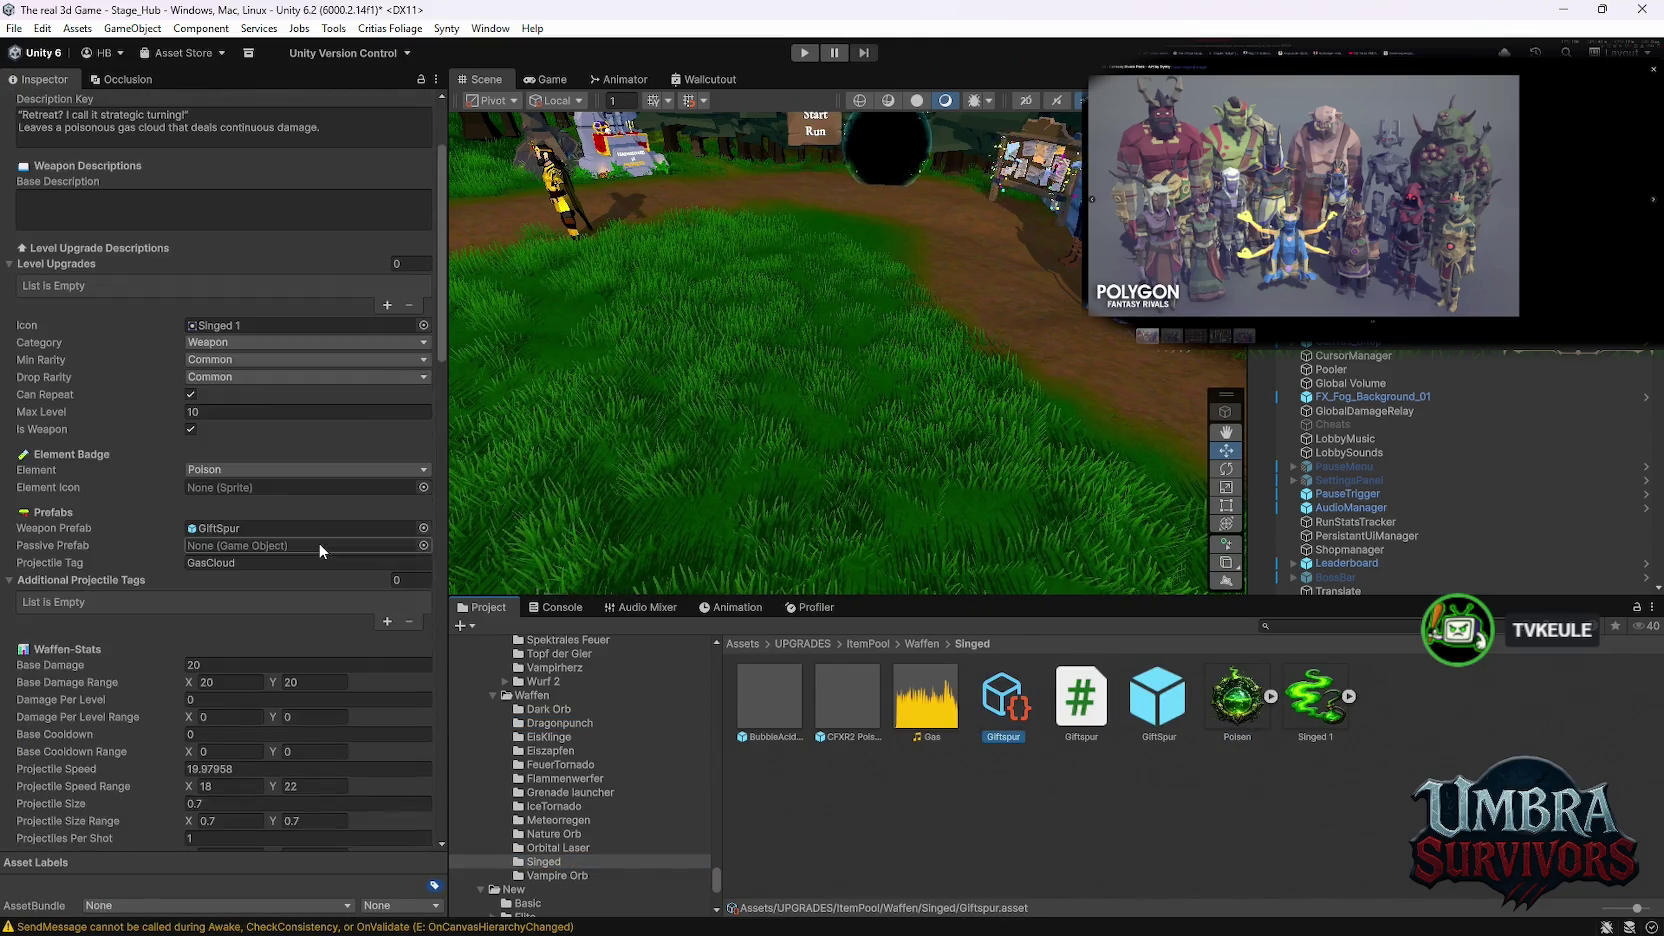
pyautogui.moveTo(1237, 700); pyautogui.dragTo(354, 489)
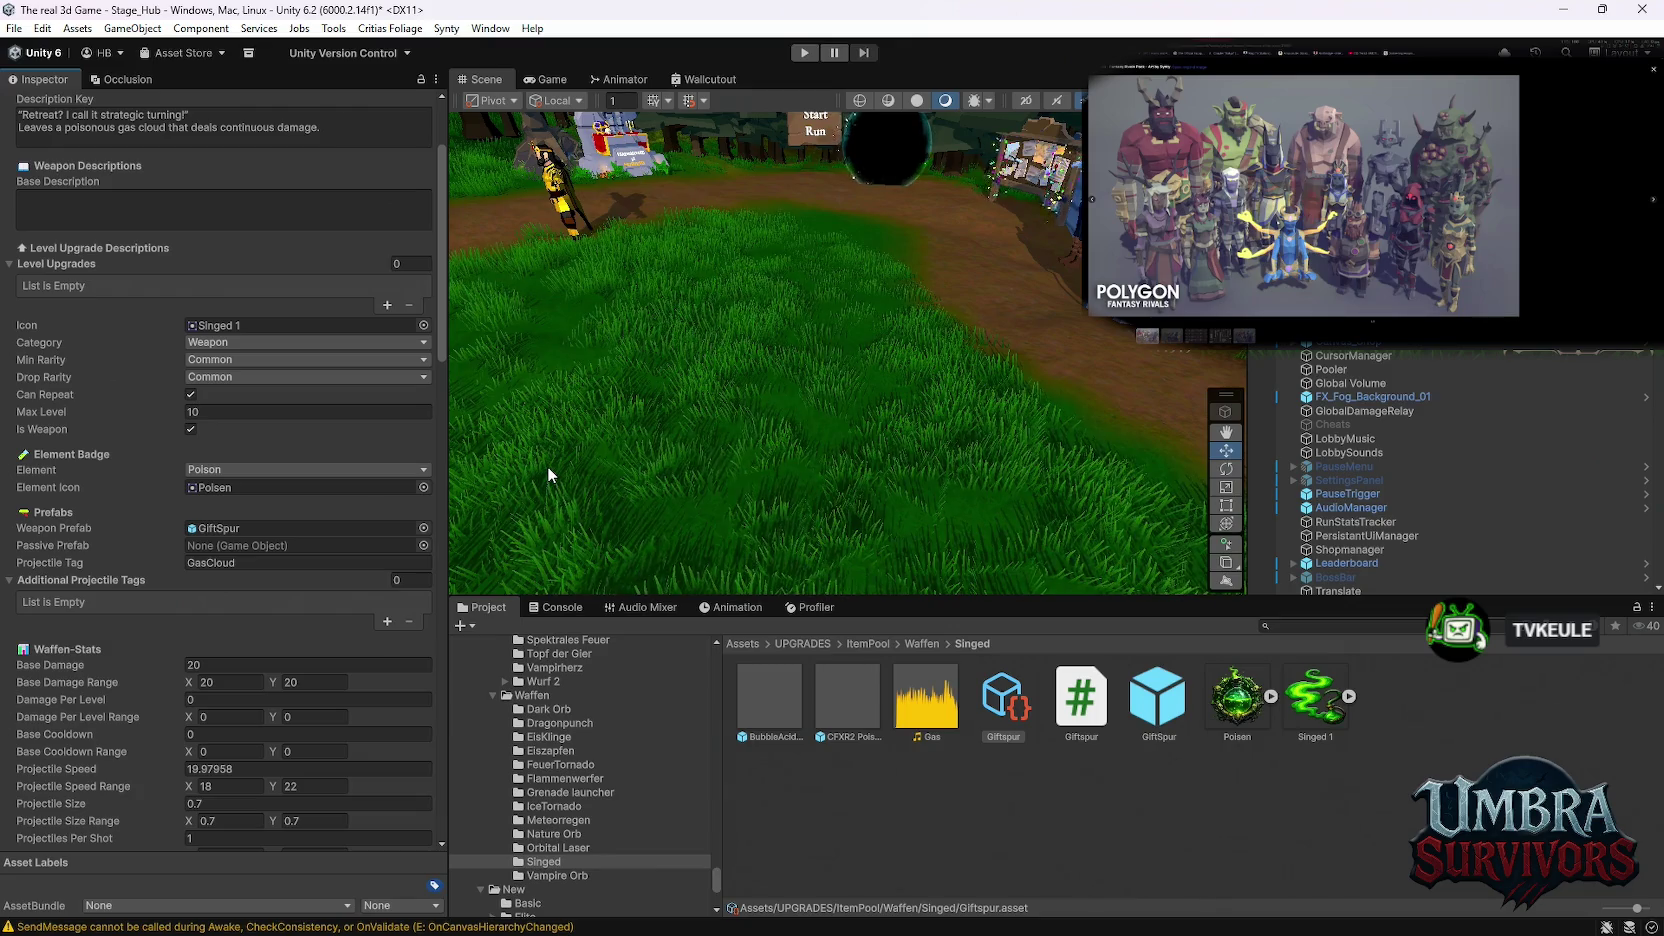
pyautogui.scroll(-5, 350, 651)
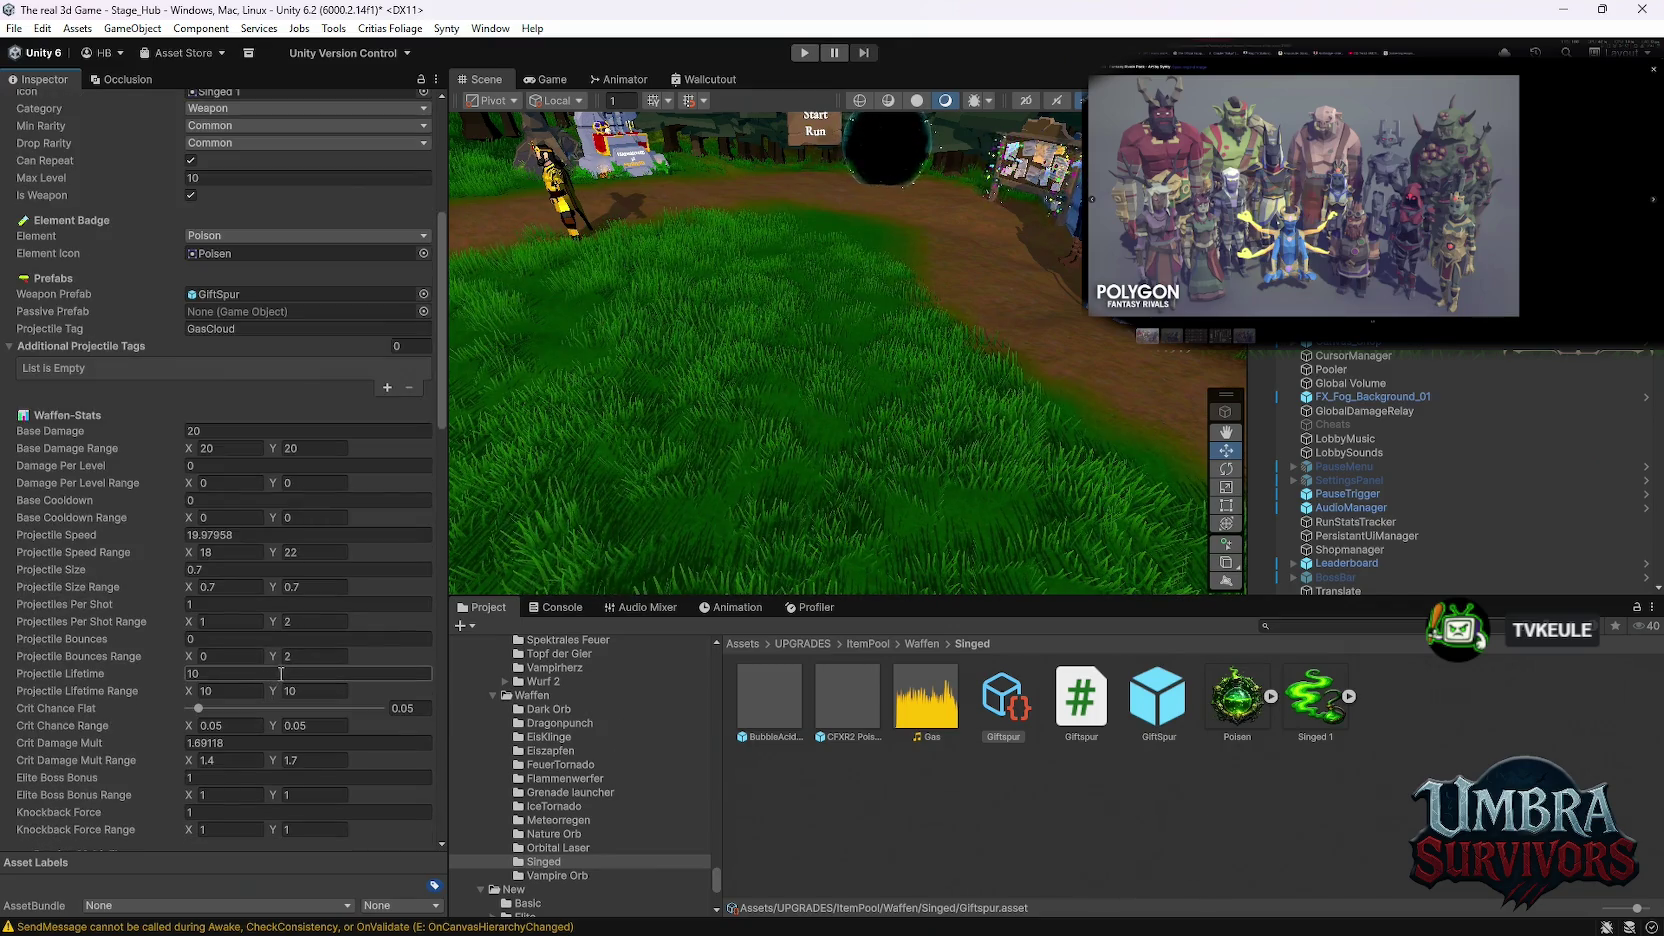
pyautogui.scroll(-11, 350, 651)
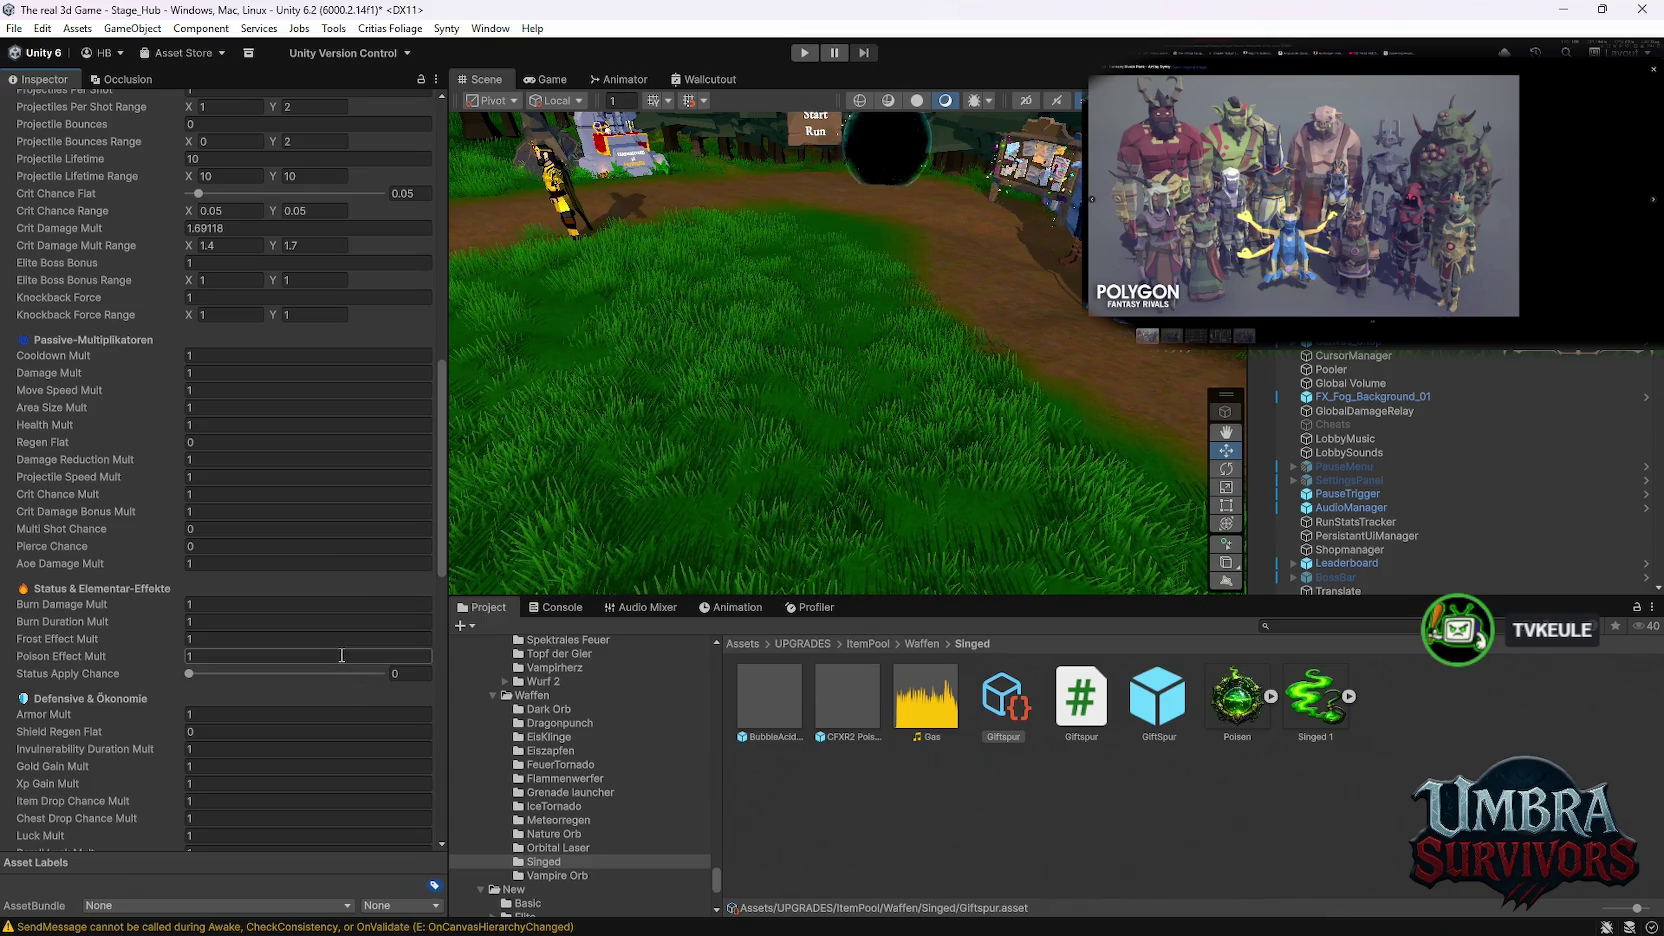
pyautogui.scroll(8, 627, 833)
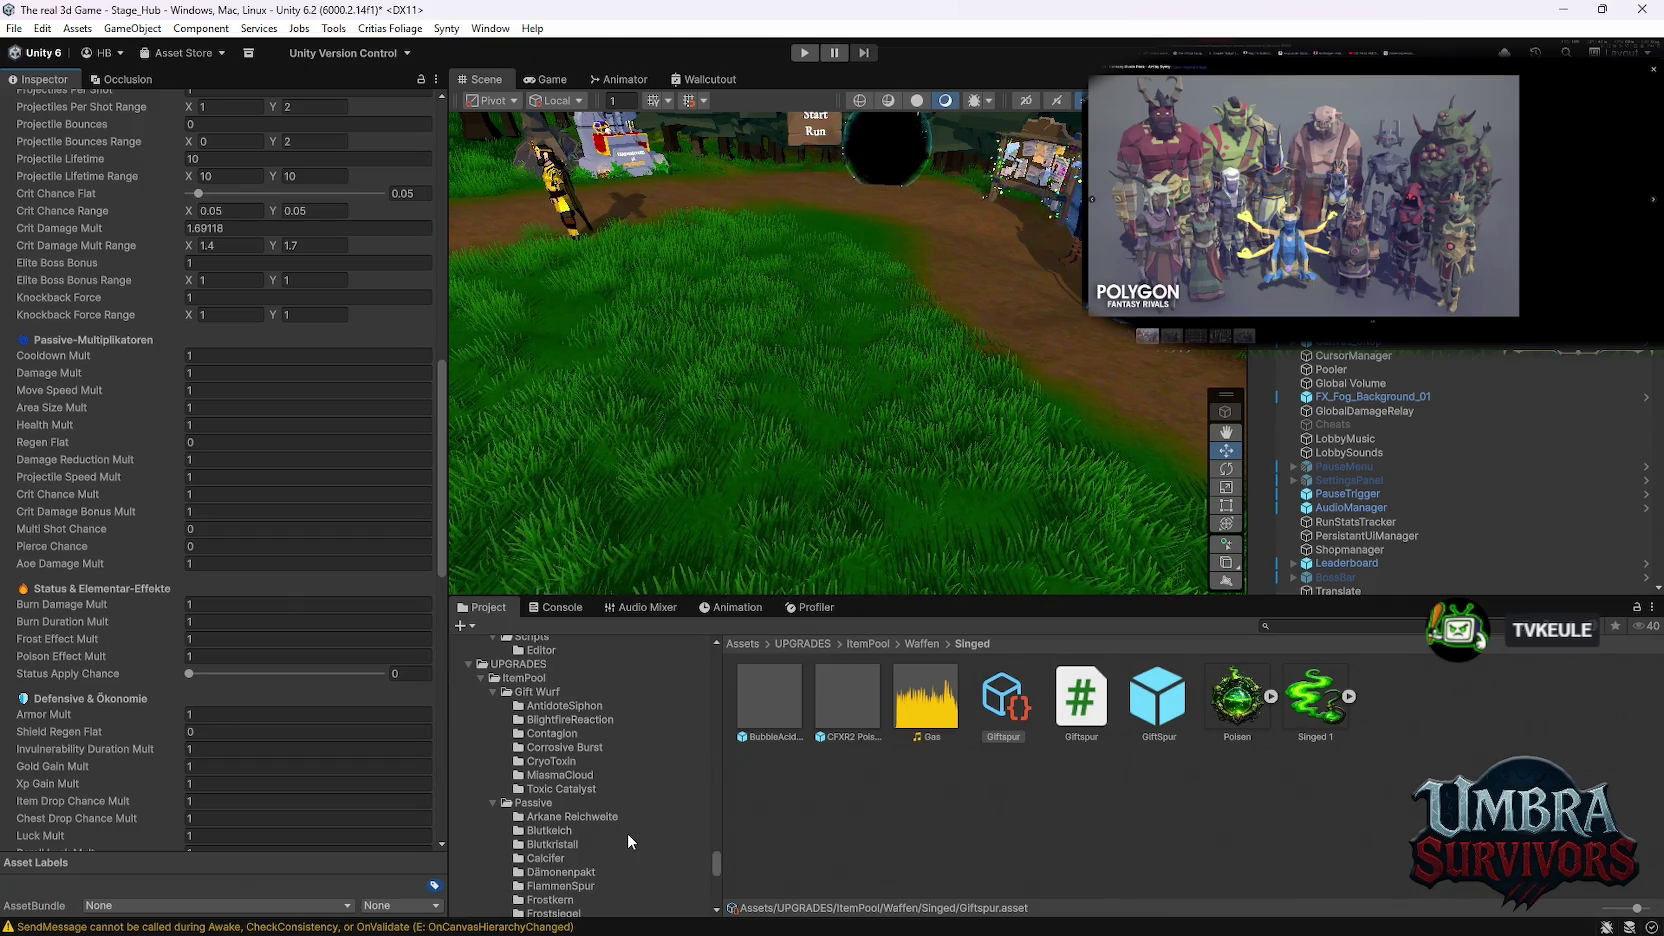
pyautogui.scroll(-10, 562, 809)
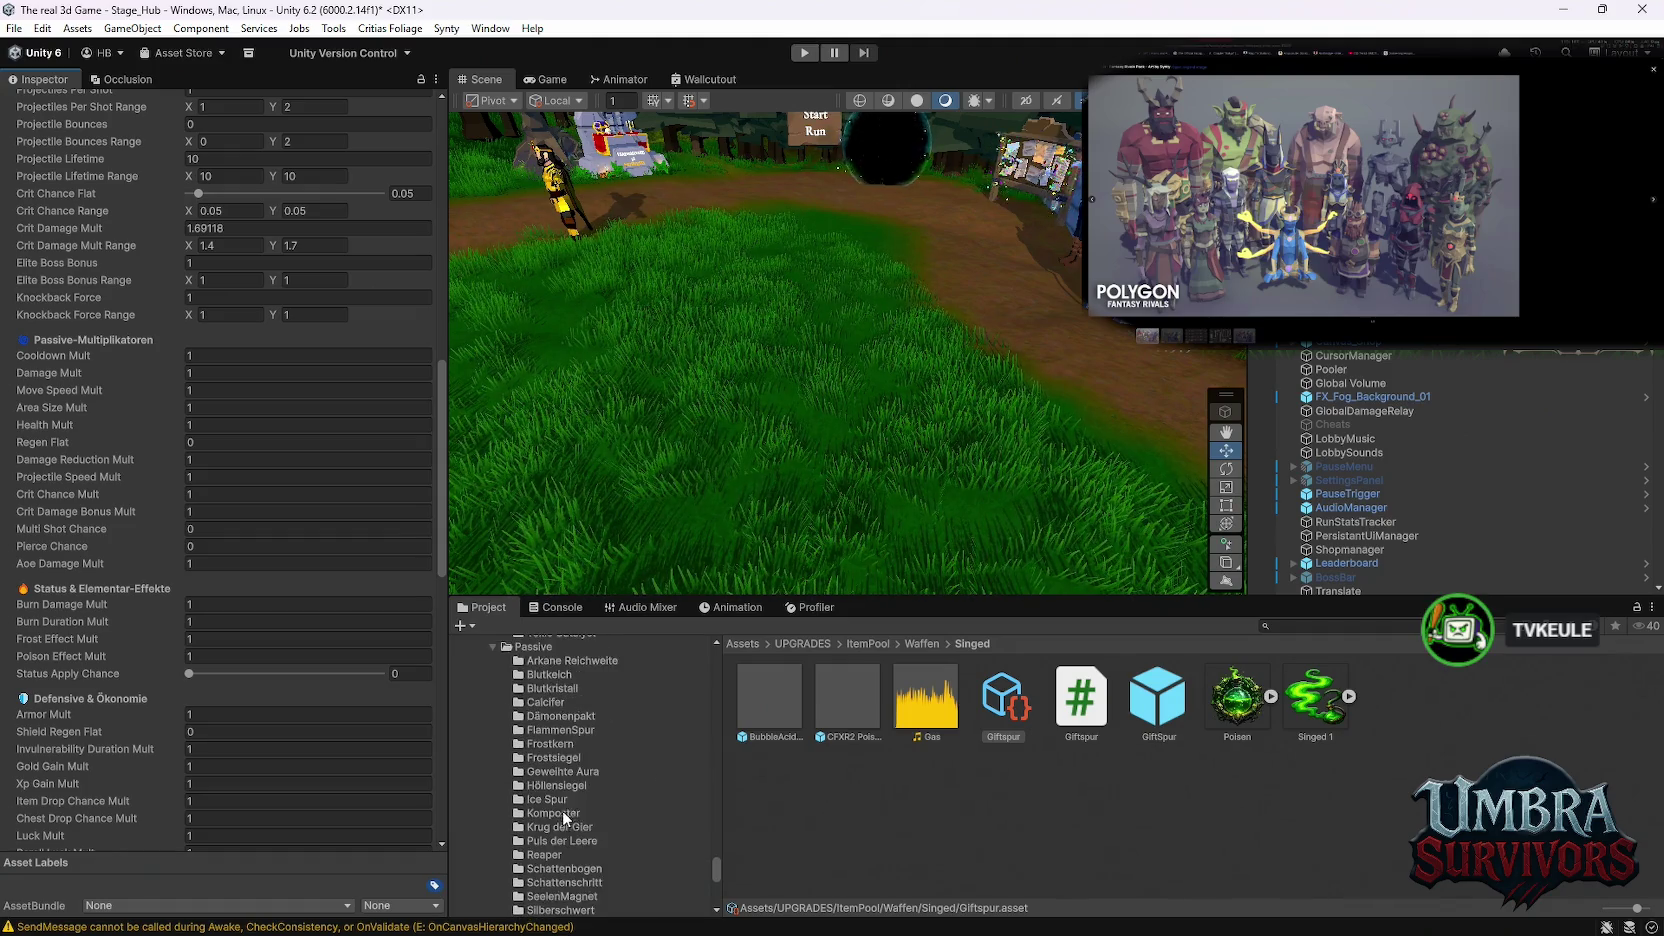
pyautogui.scroll(6, 604, 803)
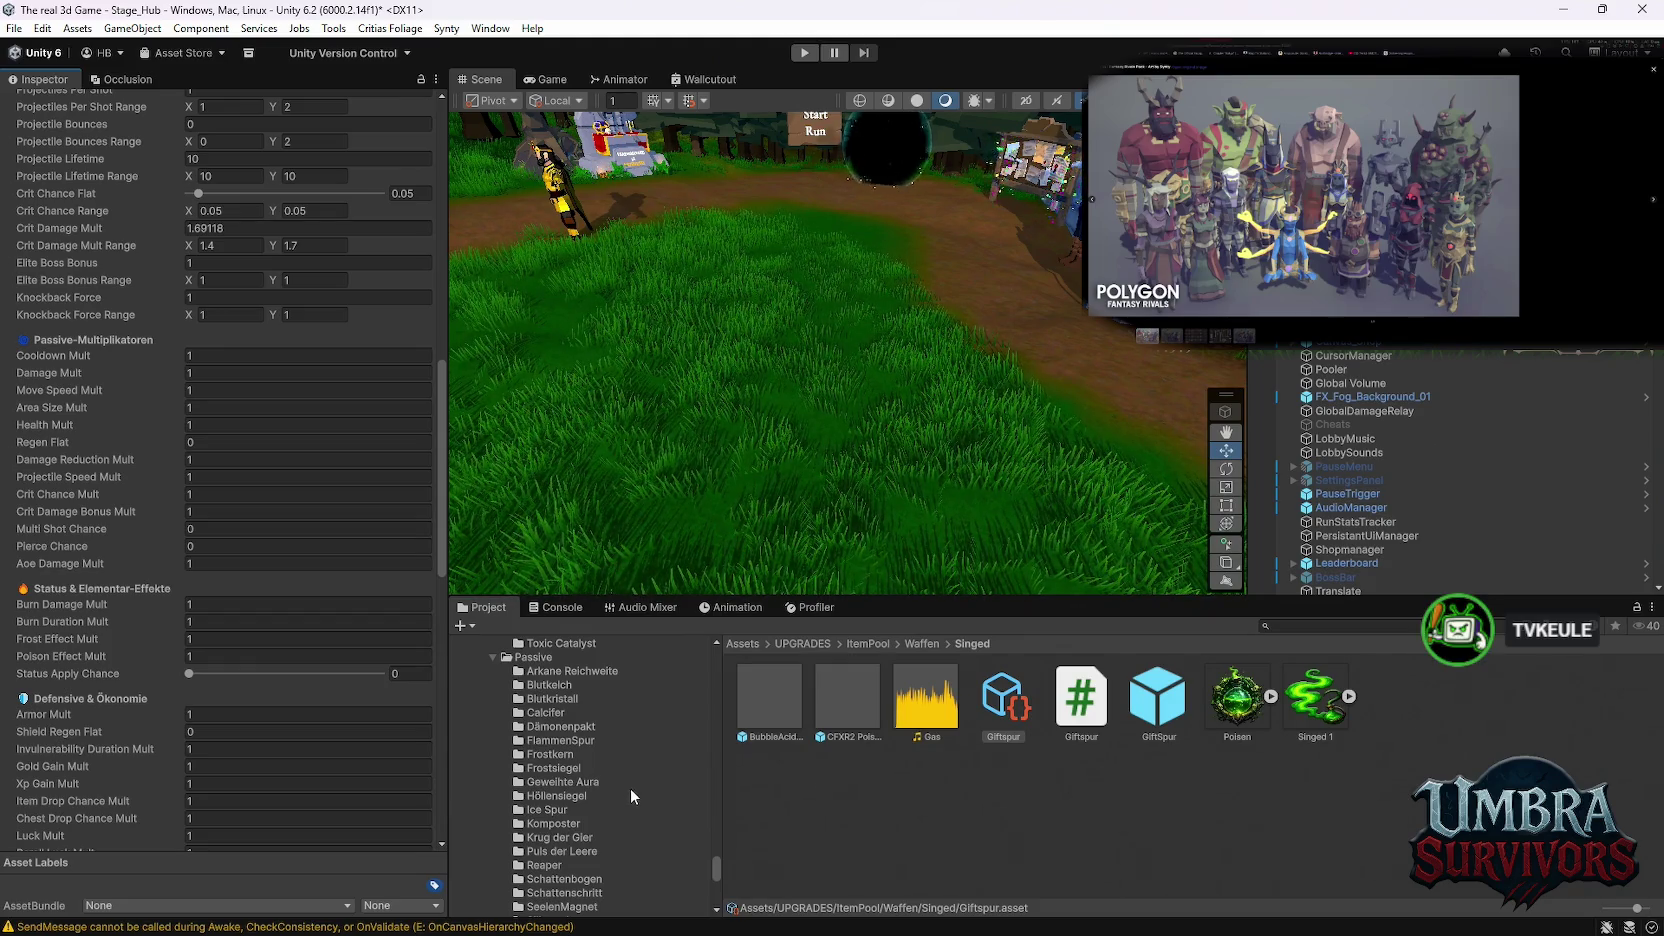
pyautogui.scroll(7, 654, 800)
pyautogui.scroll(5, 654, 800)
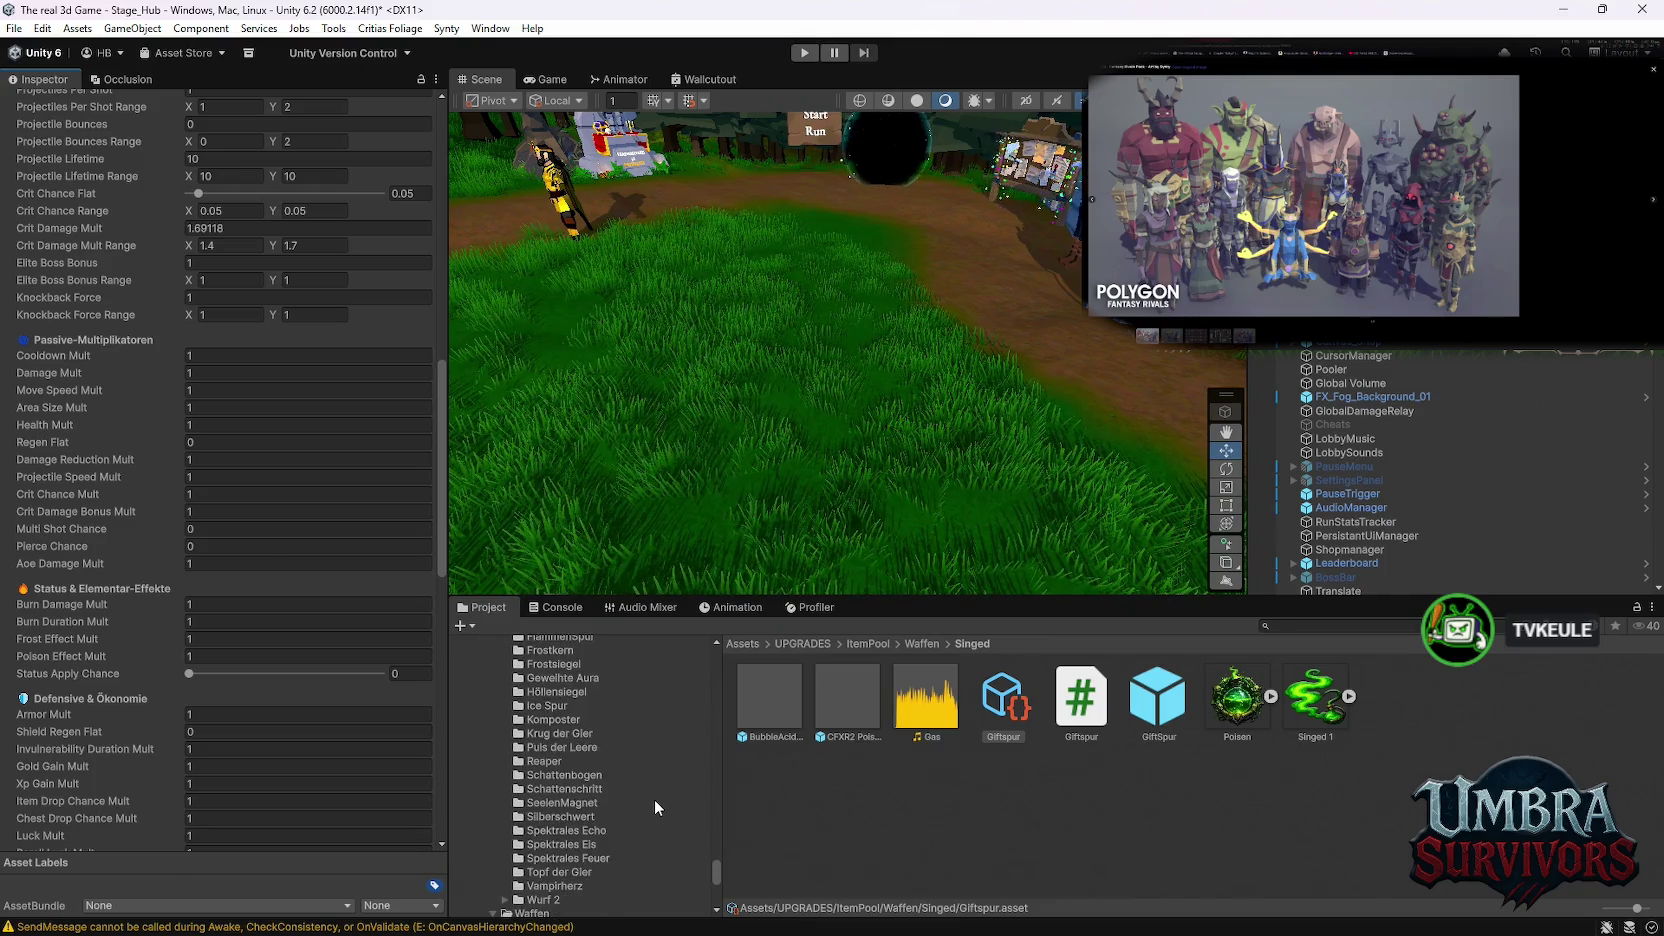
pyautogui.scroll(-3, 655, 800)
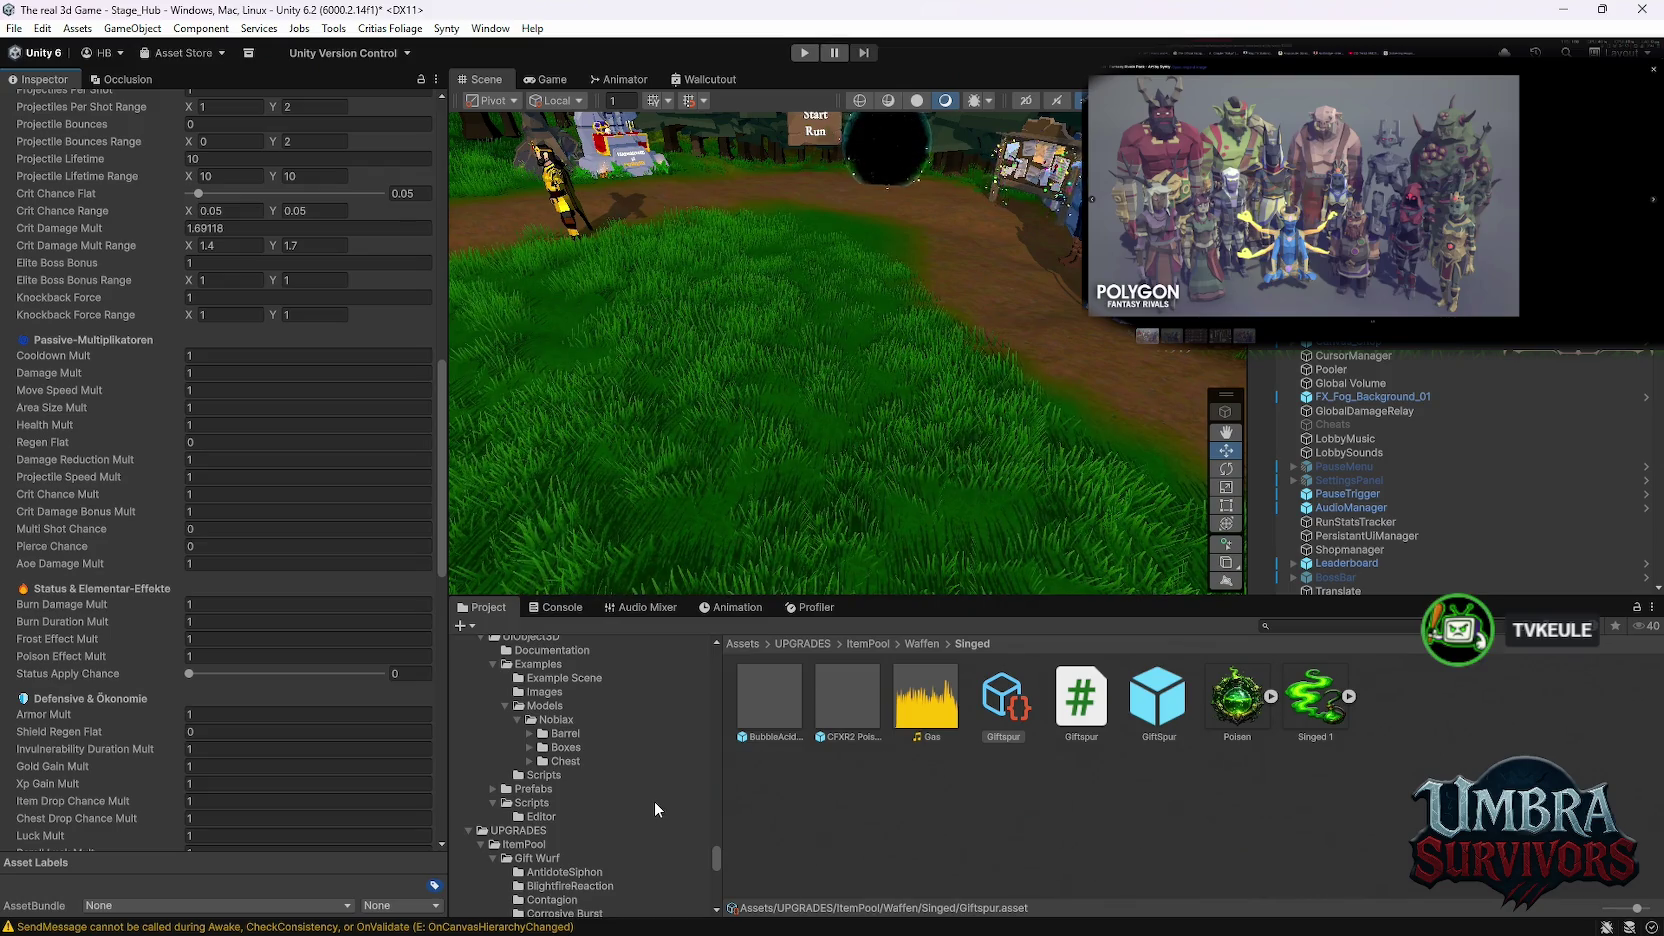
pyautogui.scroll(4, 632, 778)
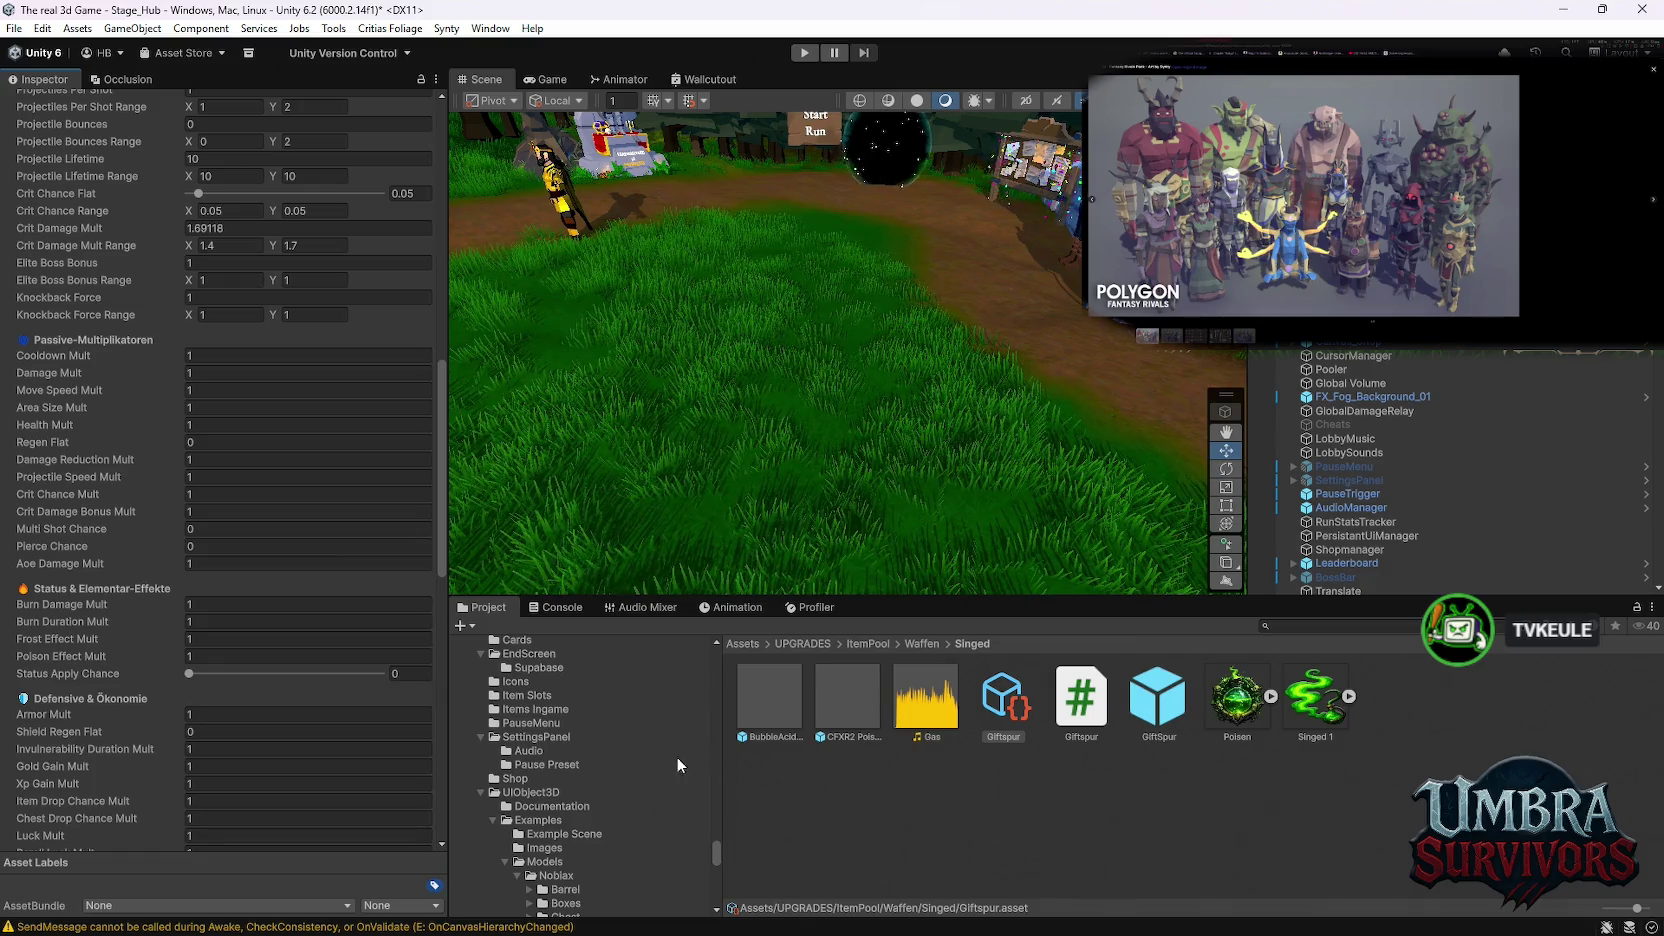
pyautogui.scroll(-9, 615, 836)
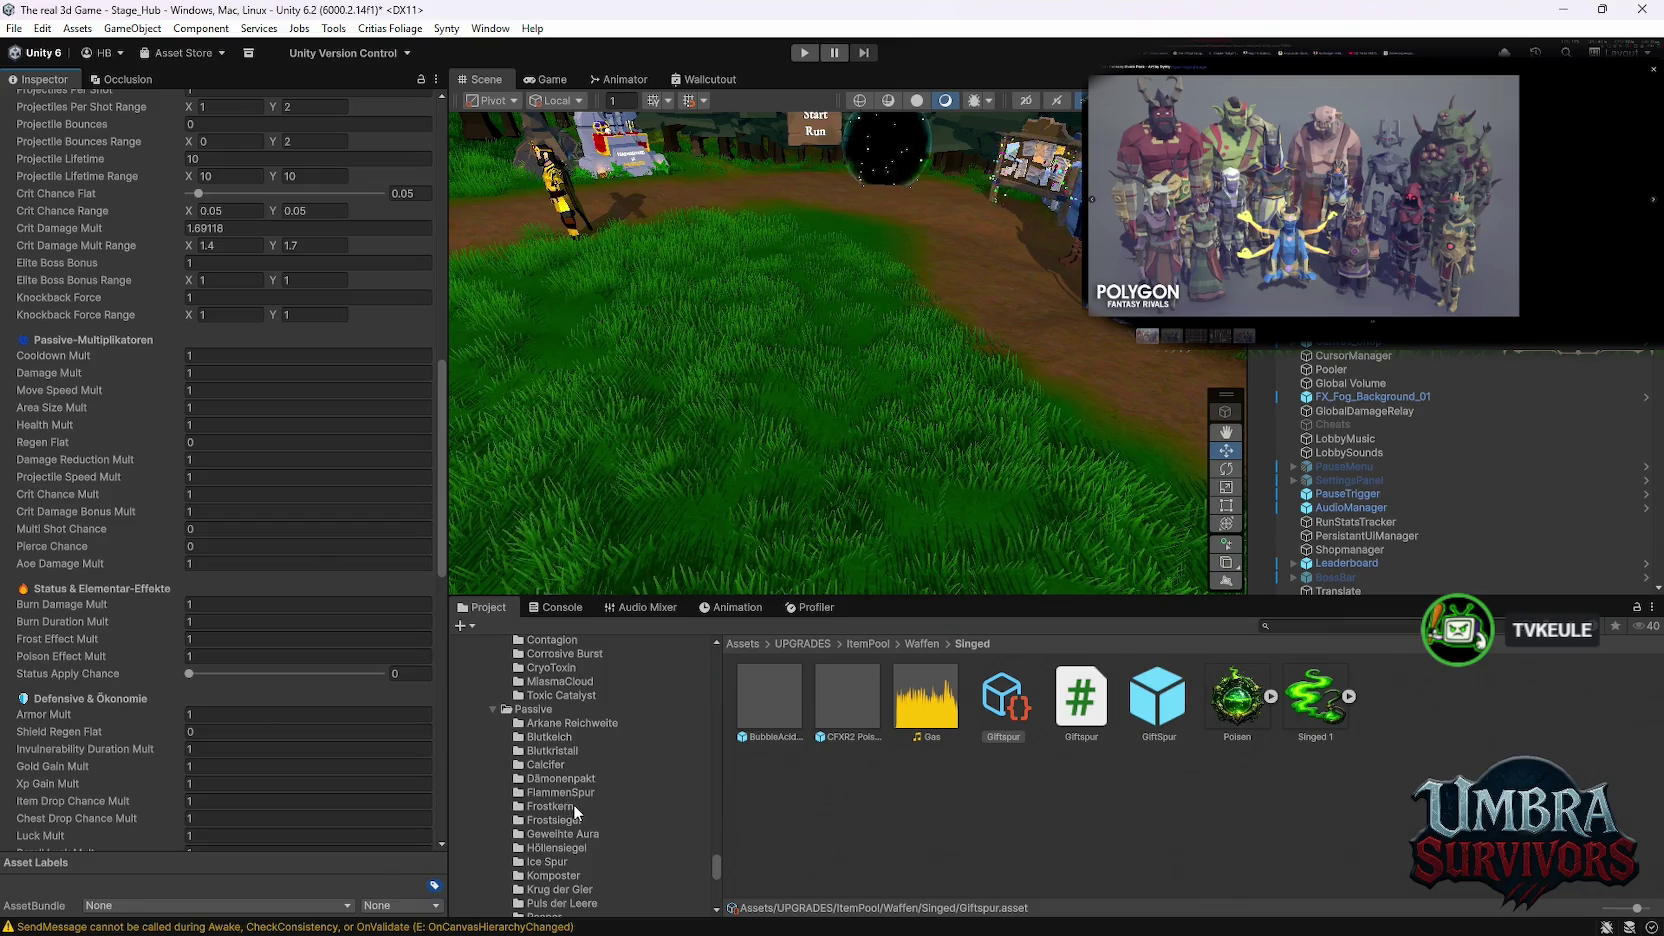
pyautogui.scroll(-3, 588, 832)
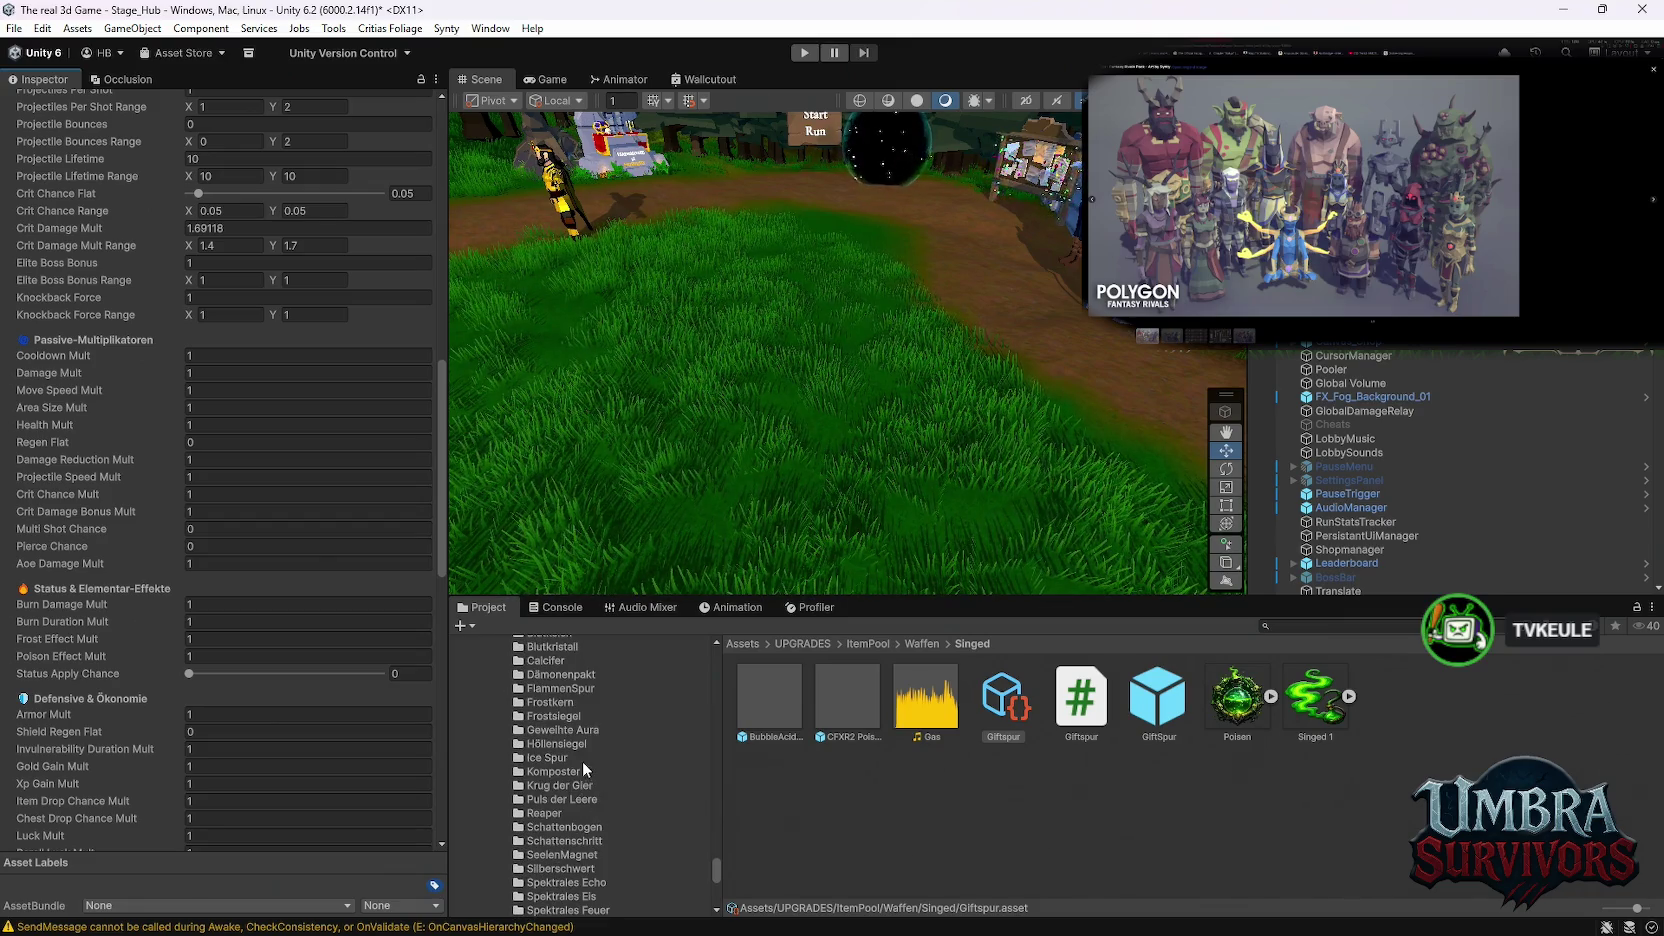
pyautogui.scroll(-2, 581, 753)
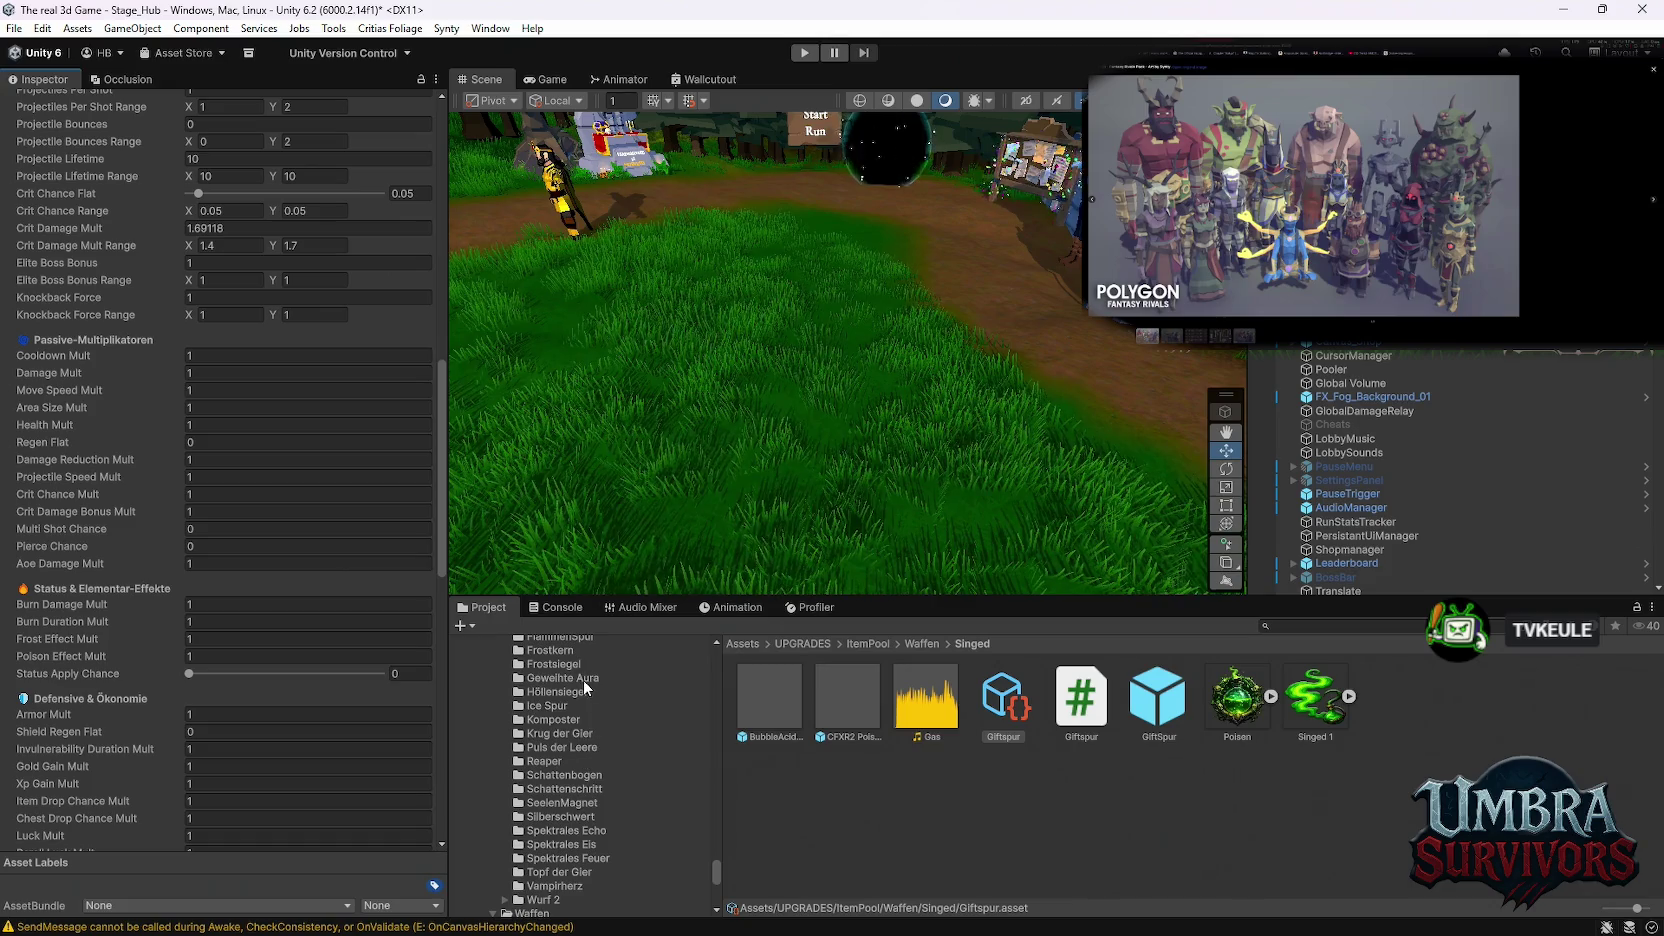
pyautogui.scroll(-6, 586, 748)
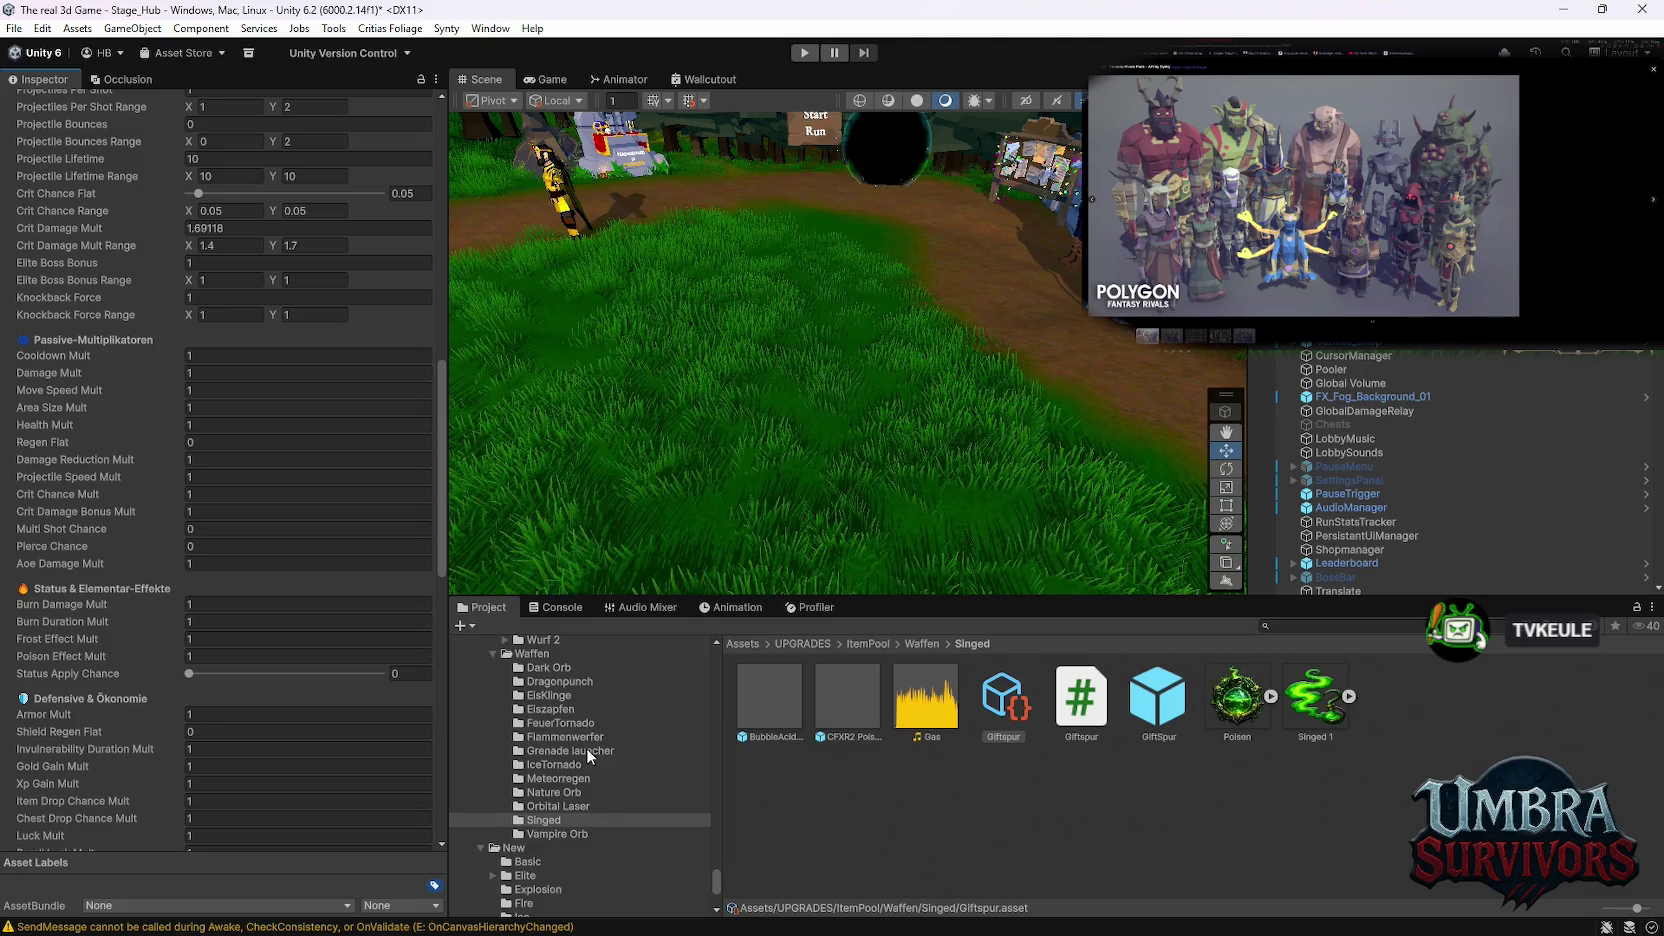
pyautogui.scroll(-3, 586, 748)
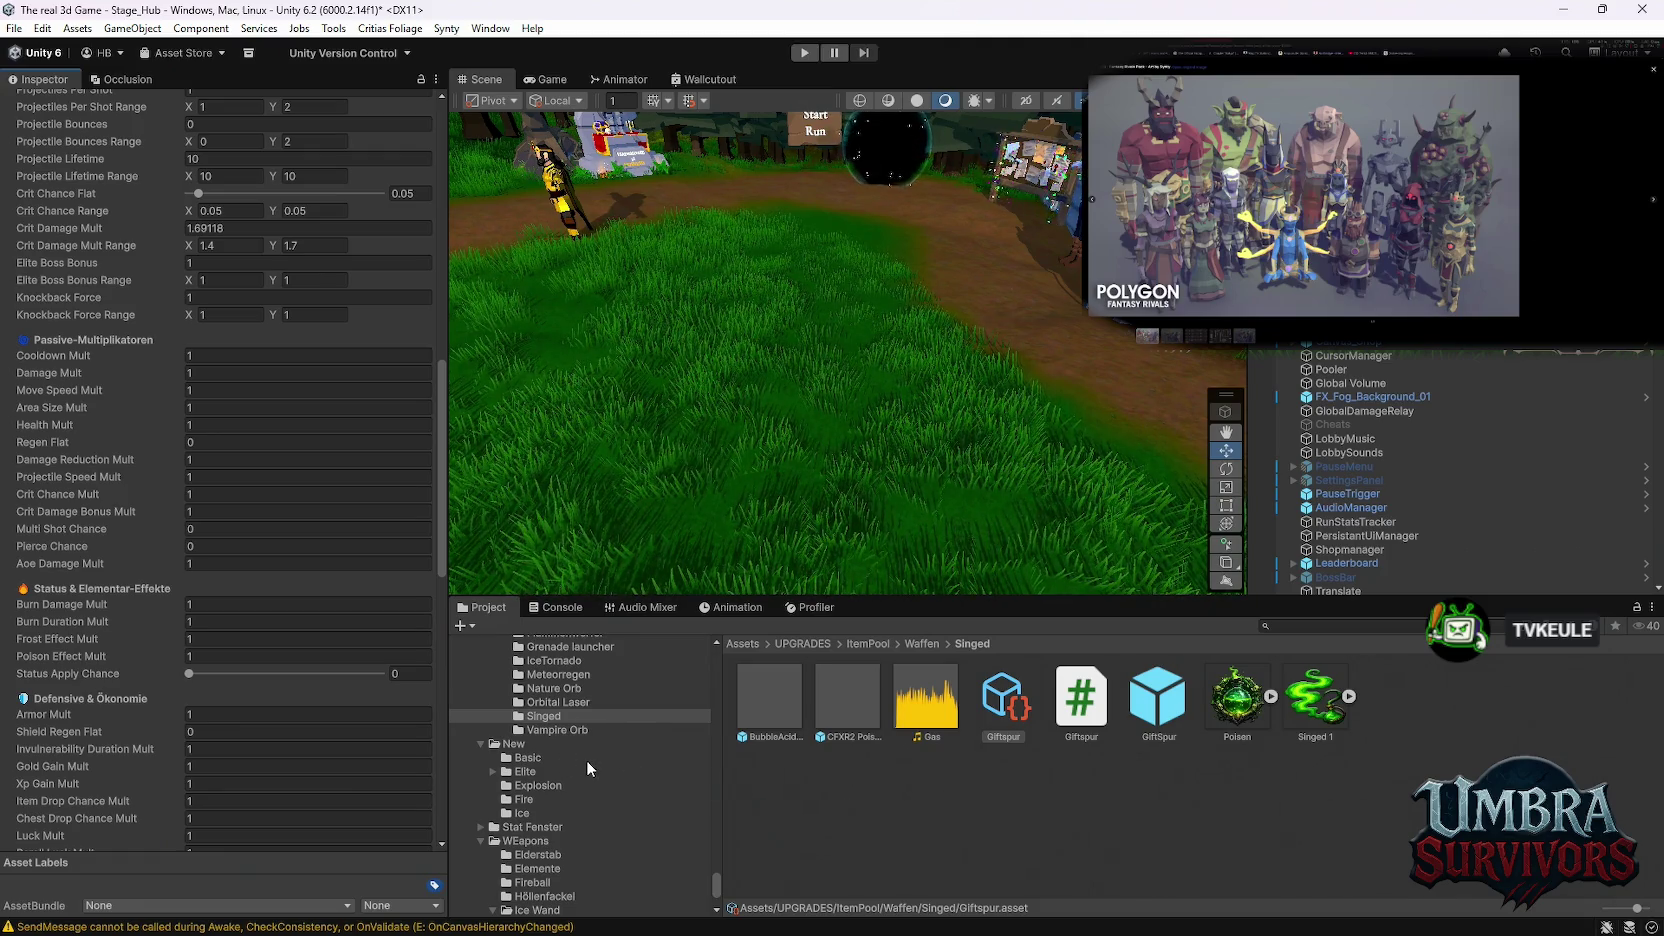
pyautogui.scroll(4, 660, 790)
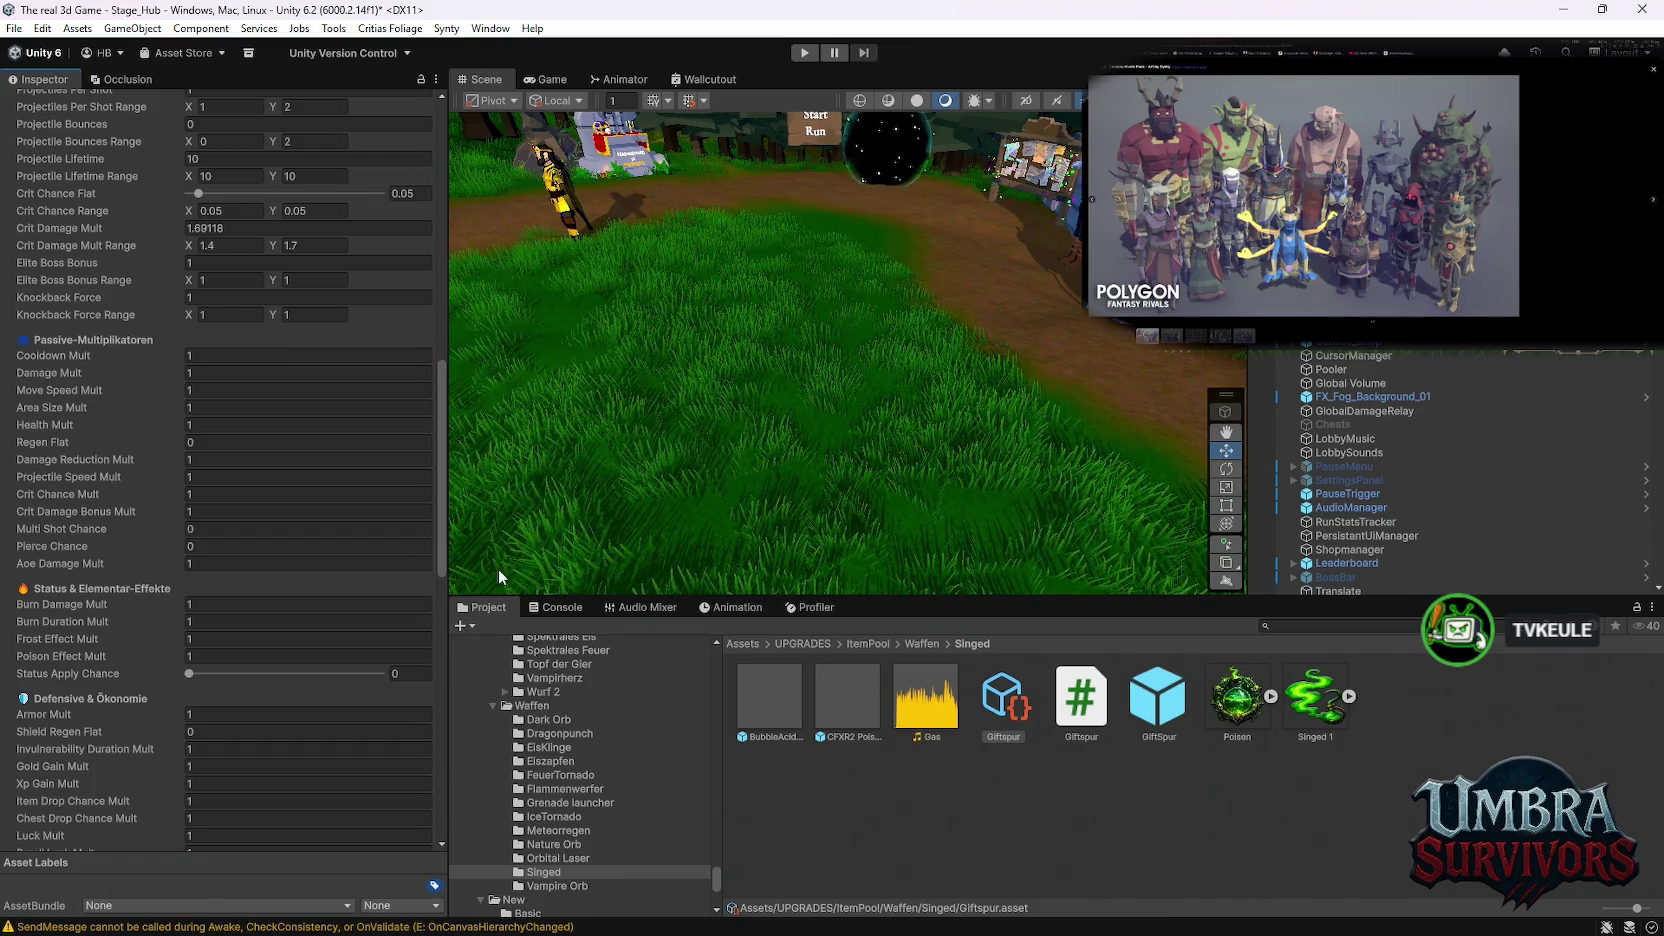
pyautogui.scroll(2, 582, 822)
pyautogui.scroll(-2, 584, 820)
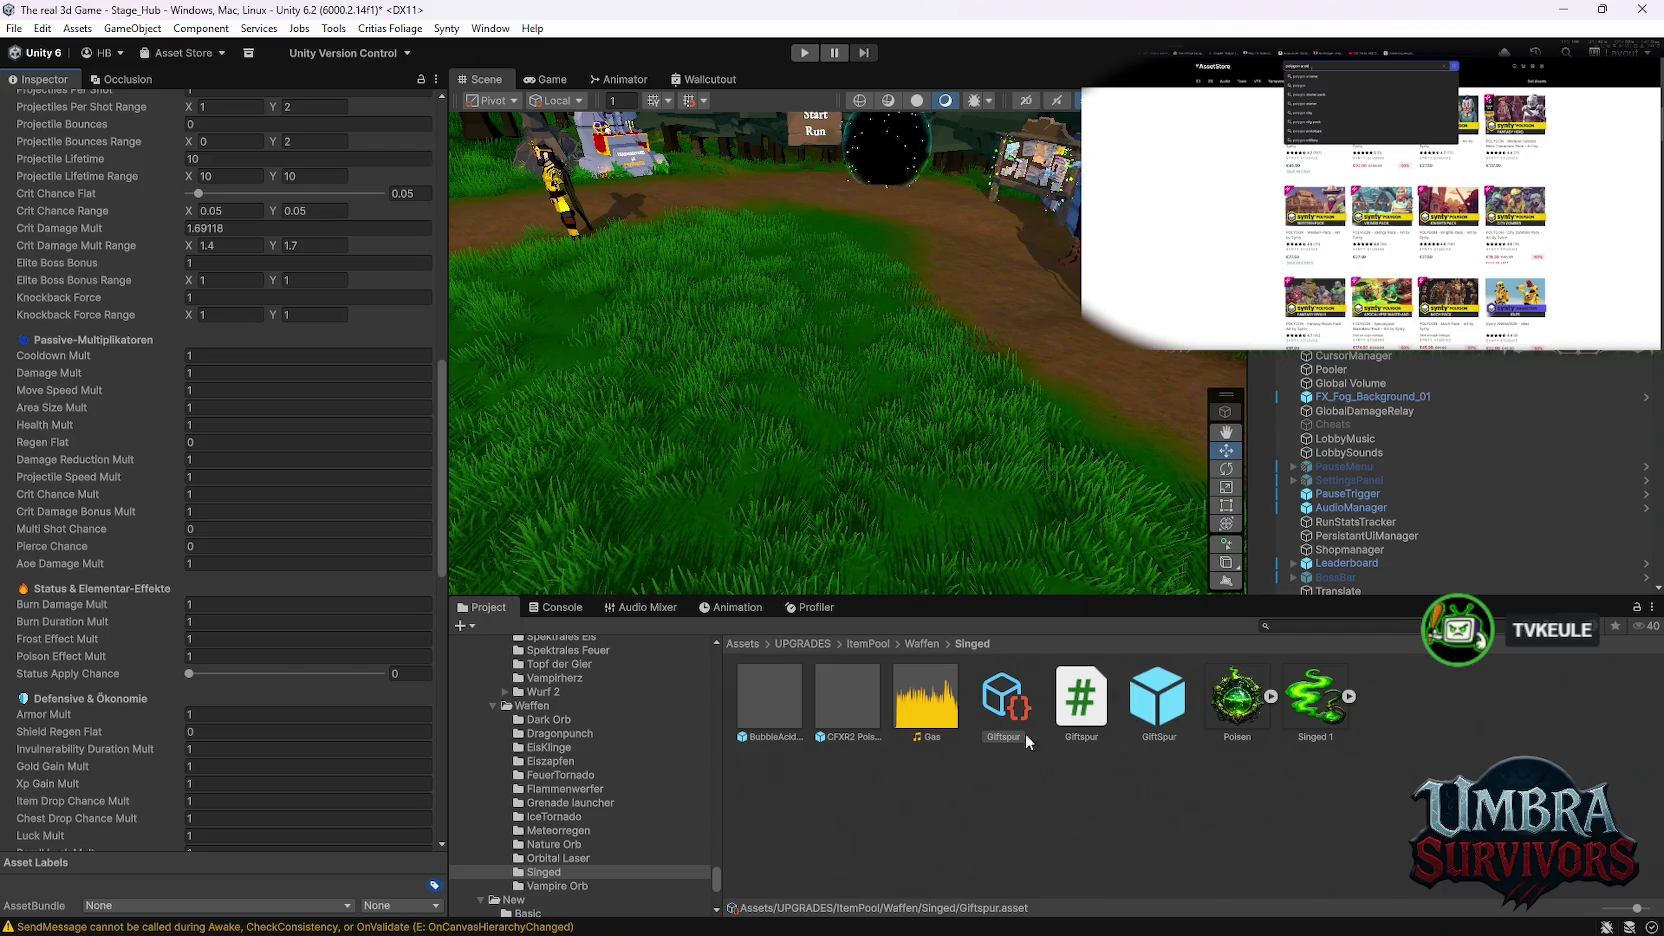
# Step: Open the WEapons/Elemente folder and view the Poisen script's PoisonVenomEffect code
pyautogui.scroll(-2, 580, 833)
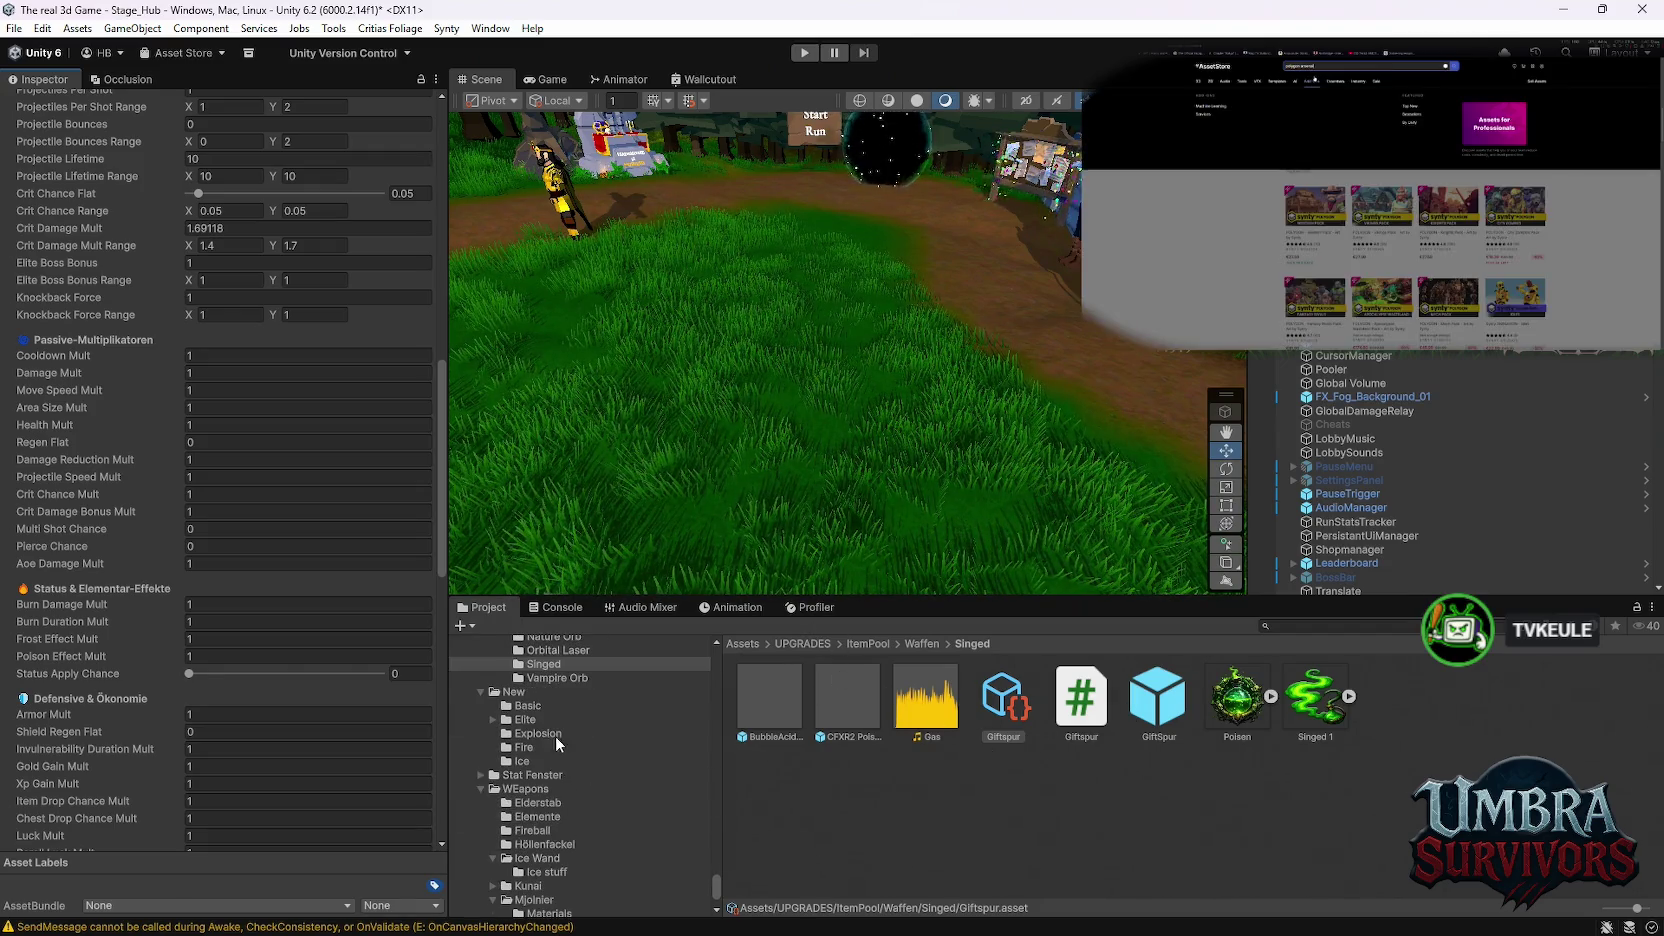
pyautogui.click(552, 781)
pyautogui.click(551, 768)
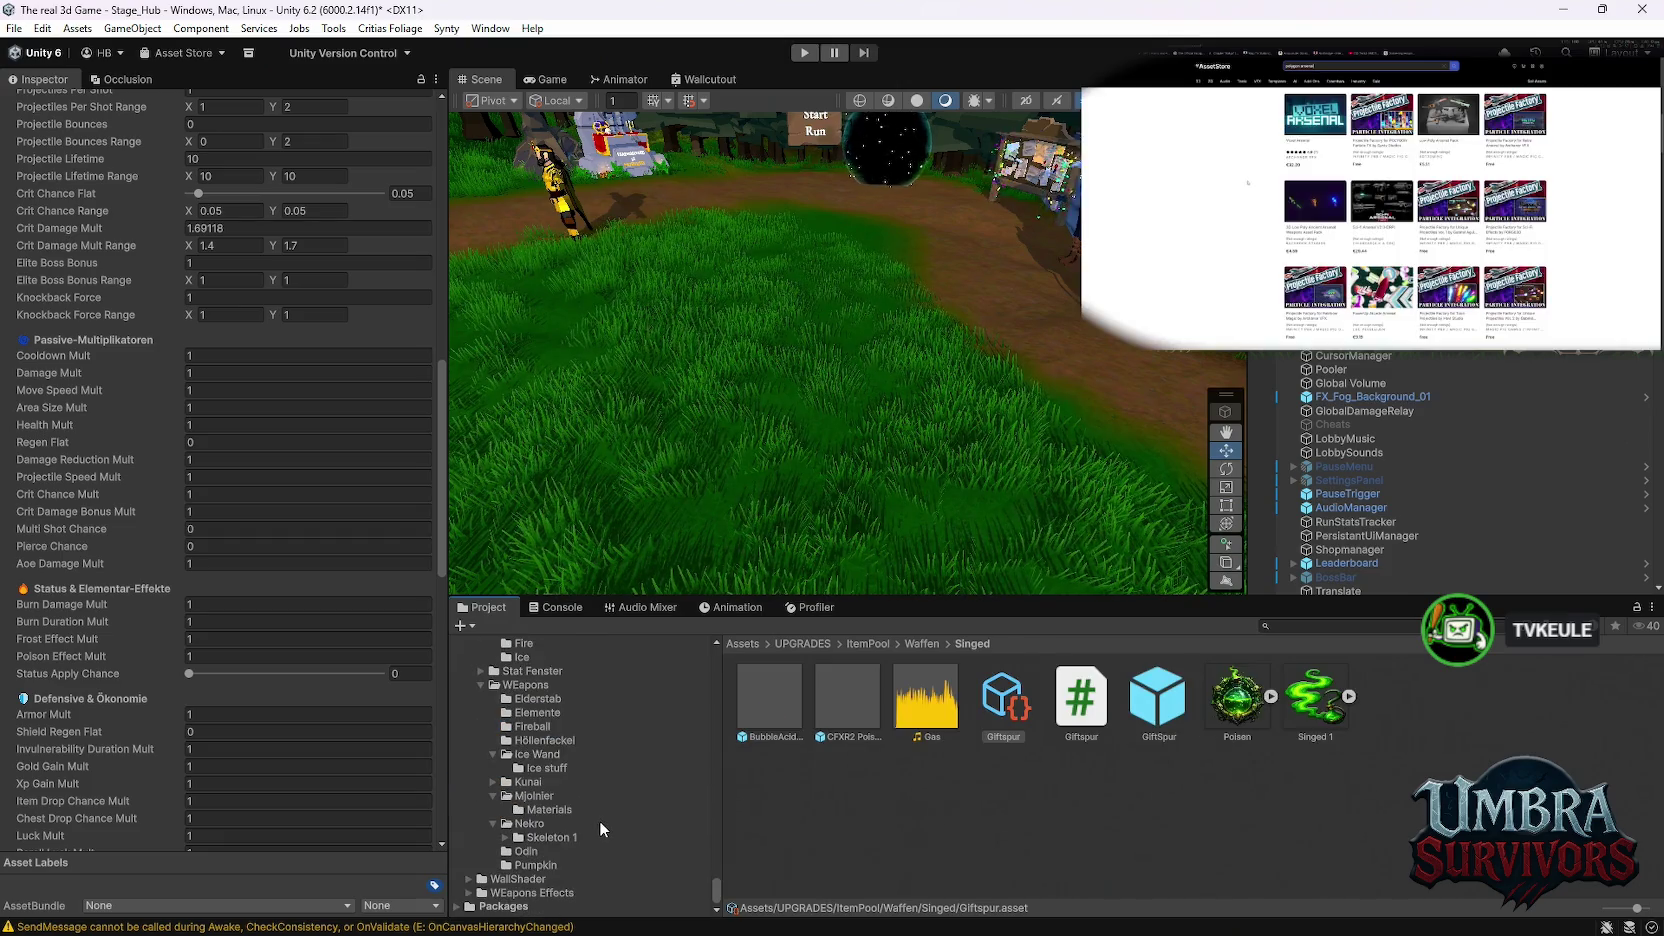
pyautogui.scroll(-2, 566, 820)
pyautogui.scroll(1, 563, 815)
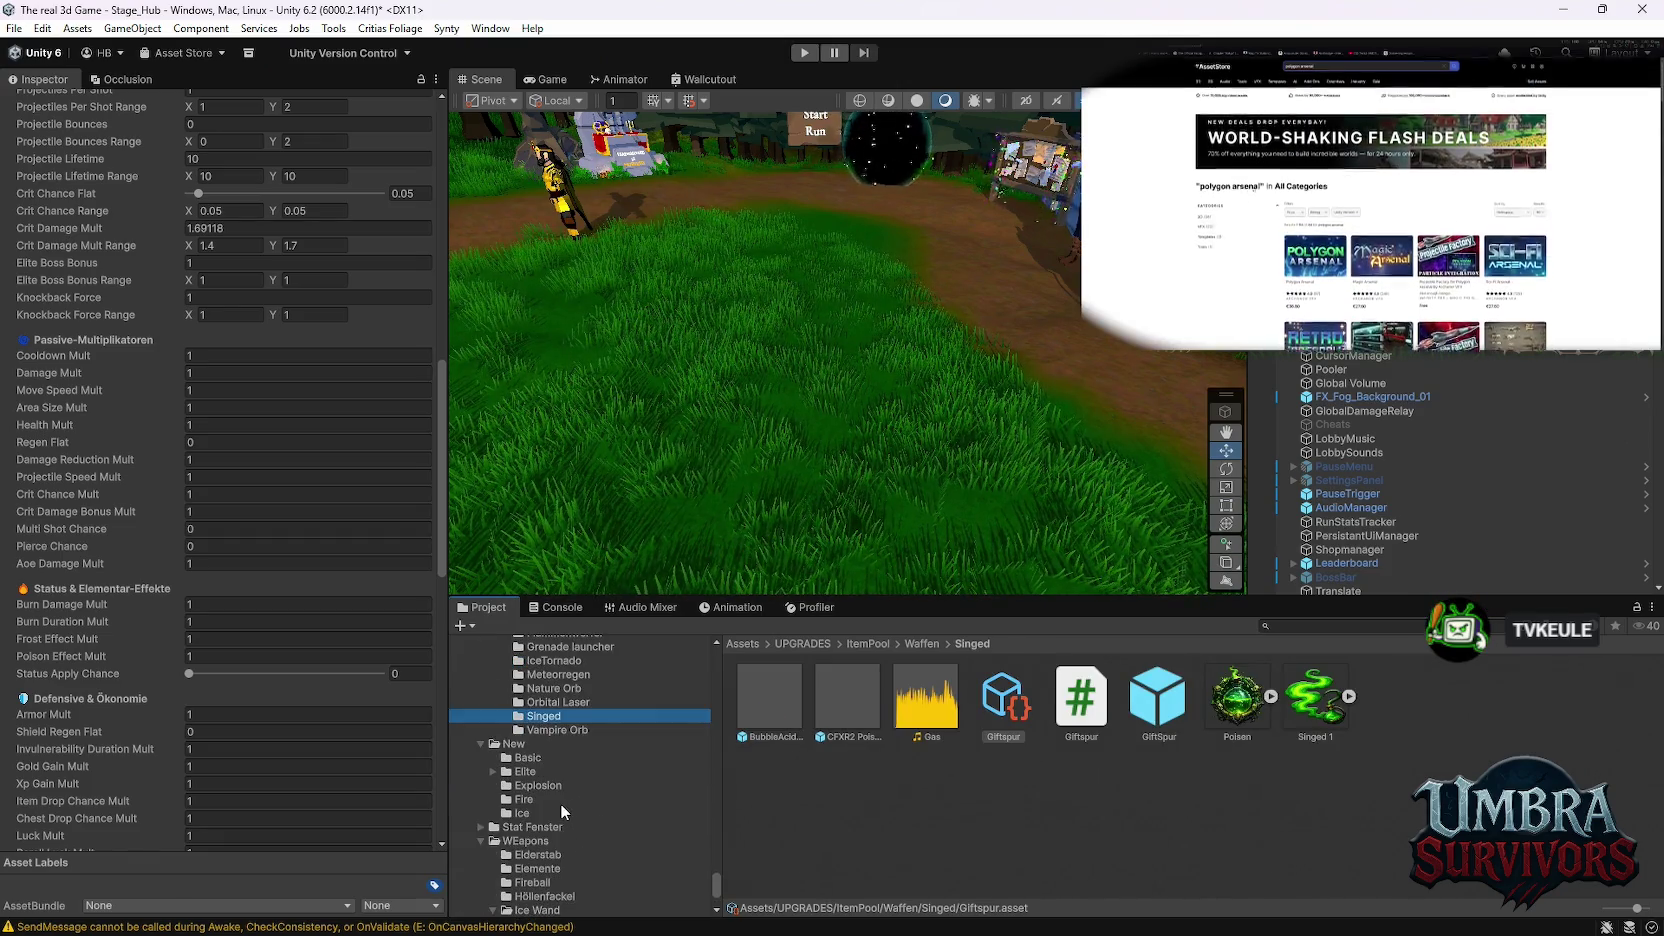
pyautogui.click(535, 868)
pyautogui.click(1525, 705)
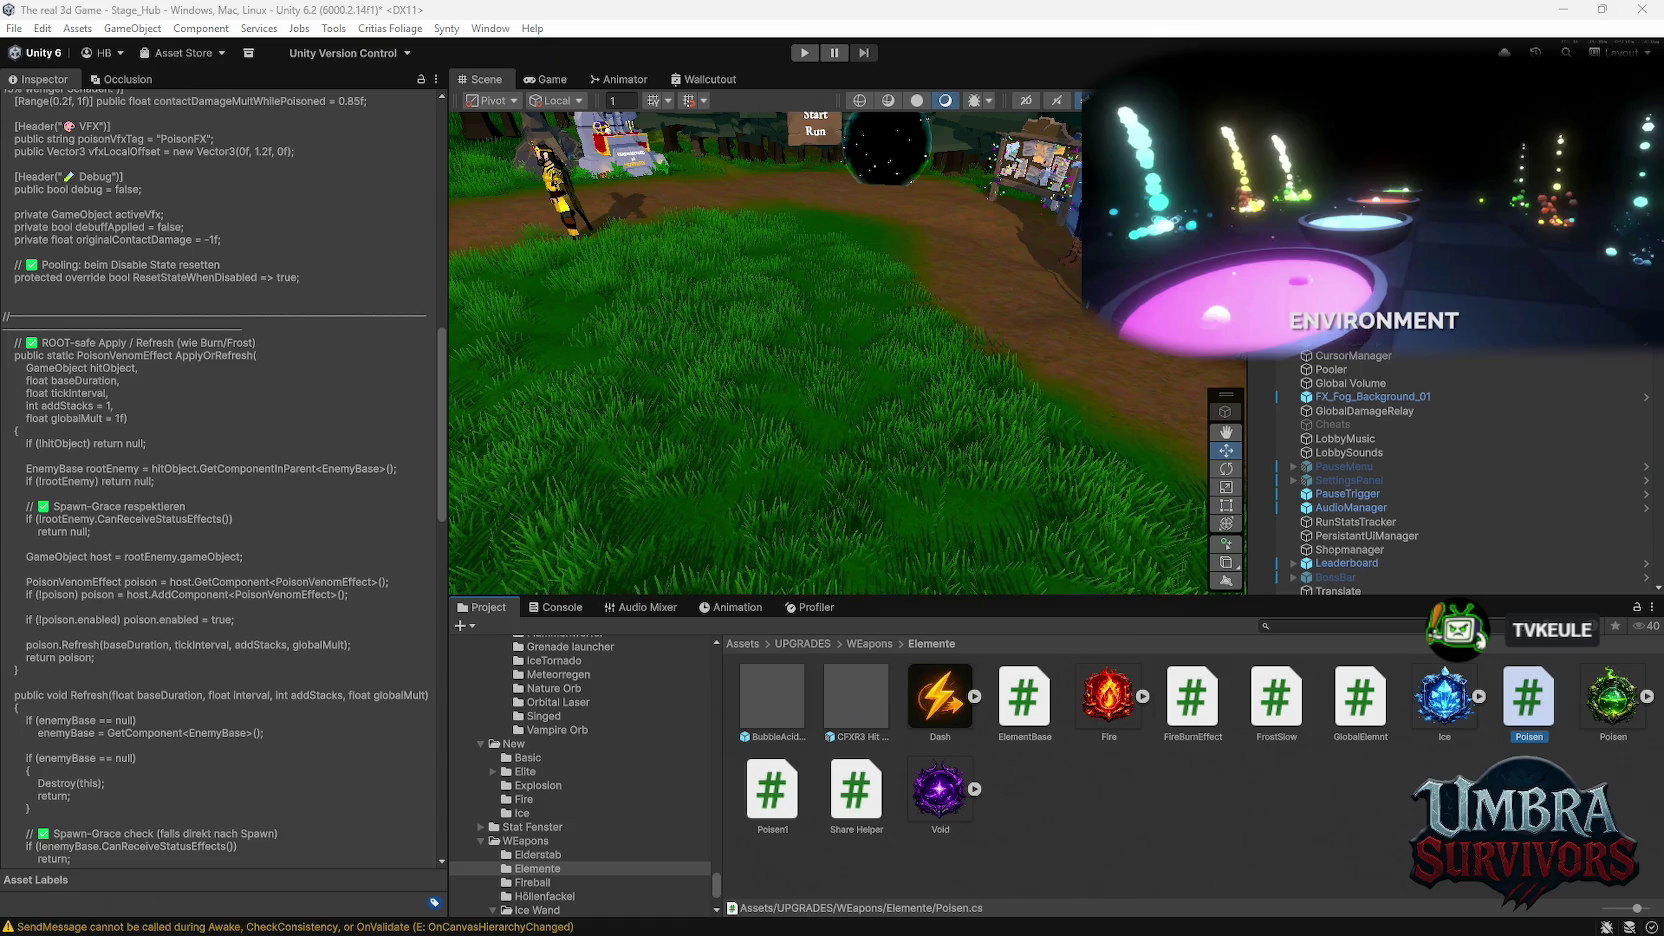
# Step: Scroll through the Project folder tree until the Inspector shows nothing
pyautogui.scroll(-2, 630, 774)
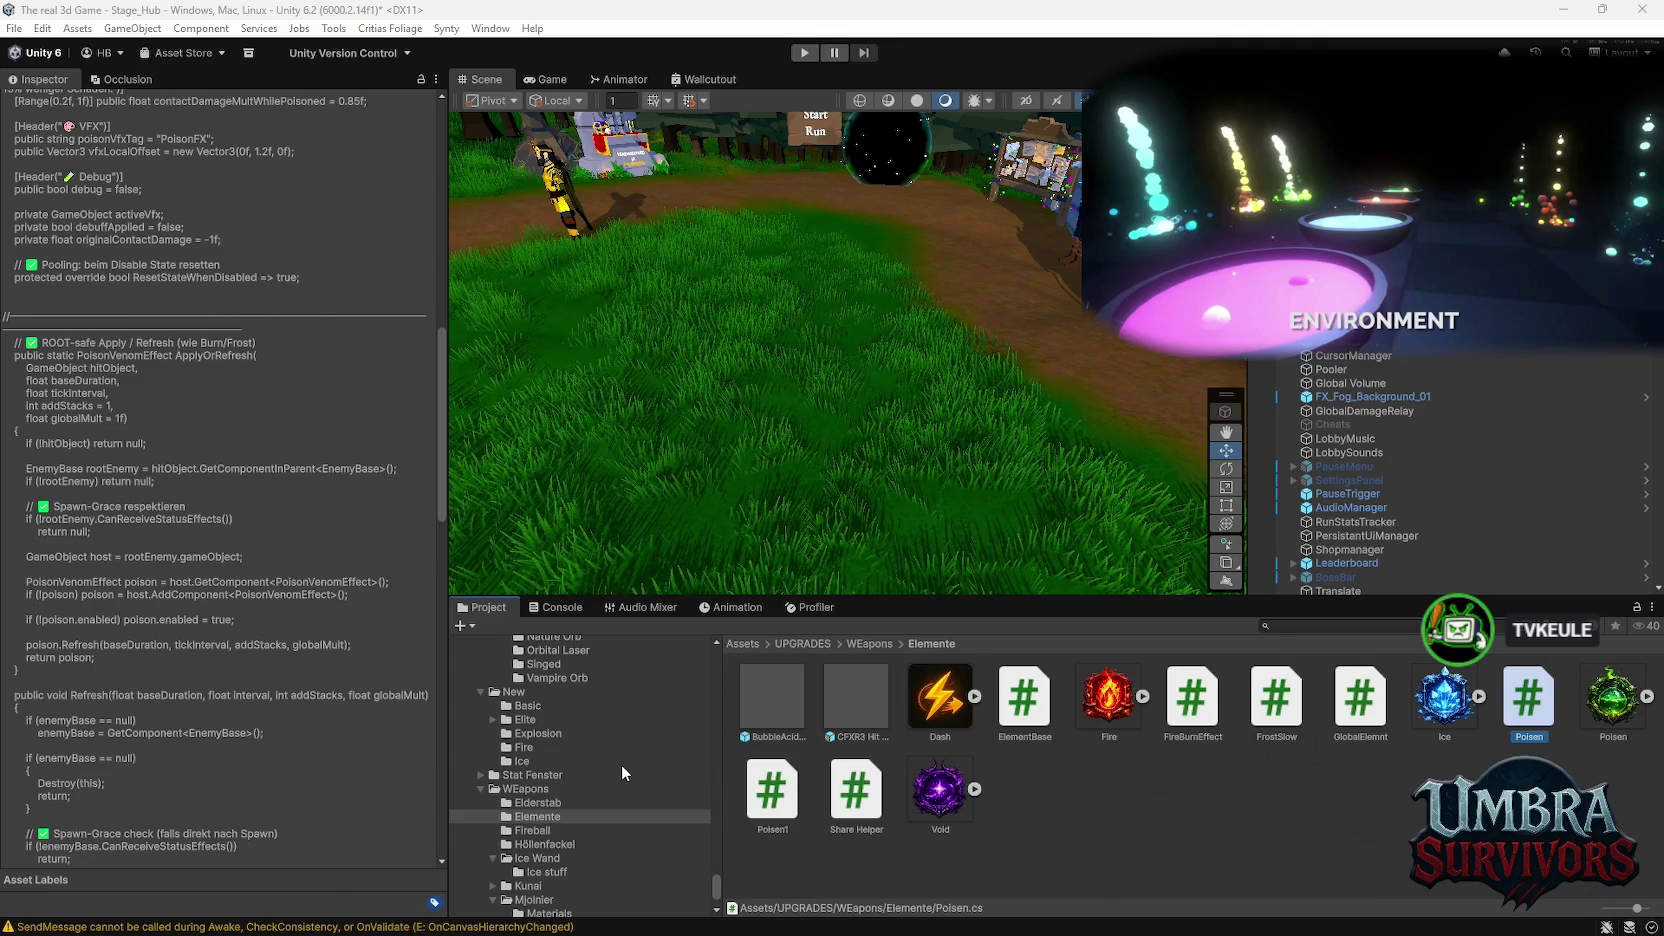
pyautogui.scroll(-4, 621, 764)
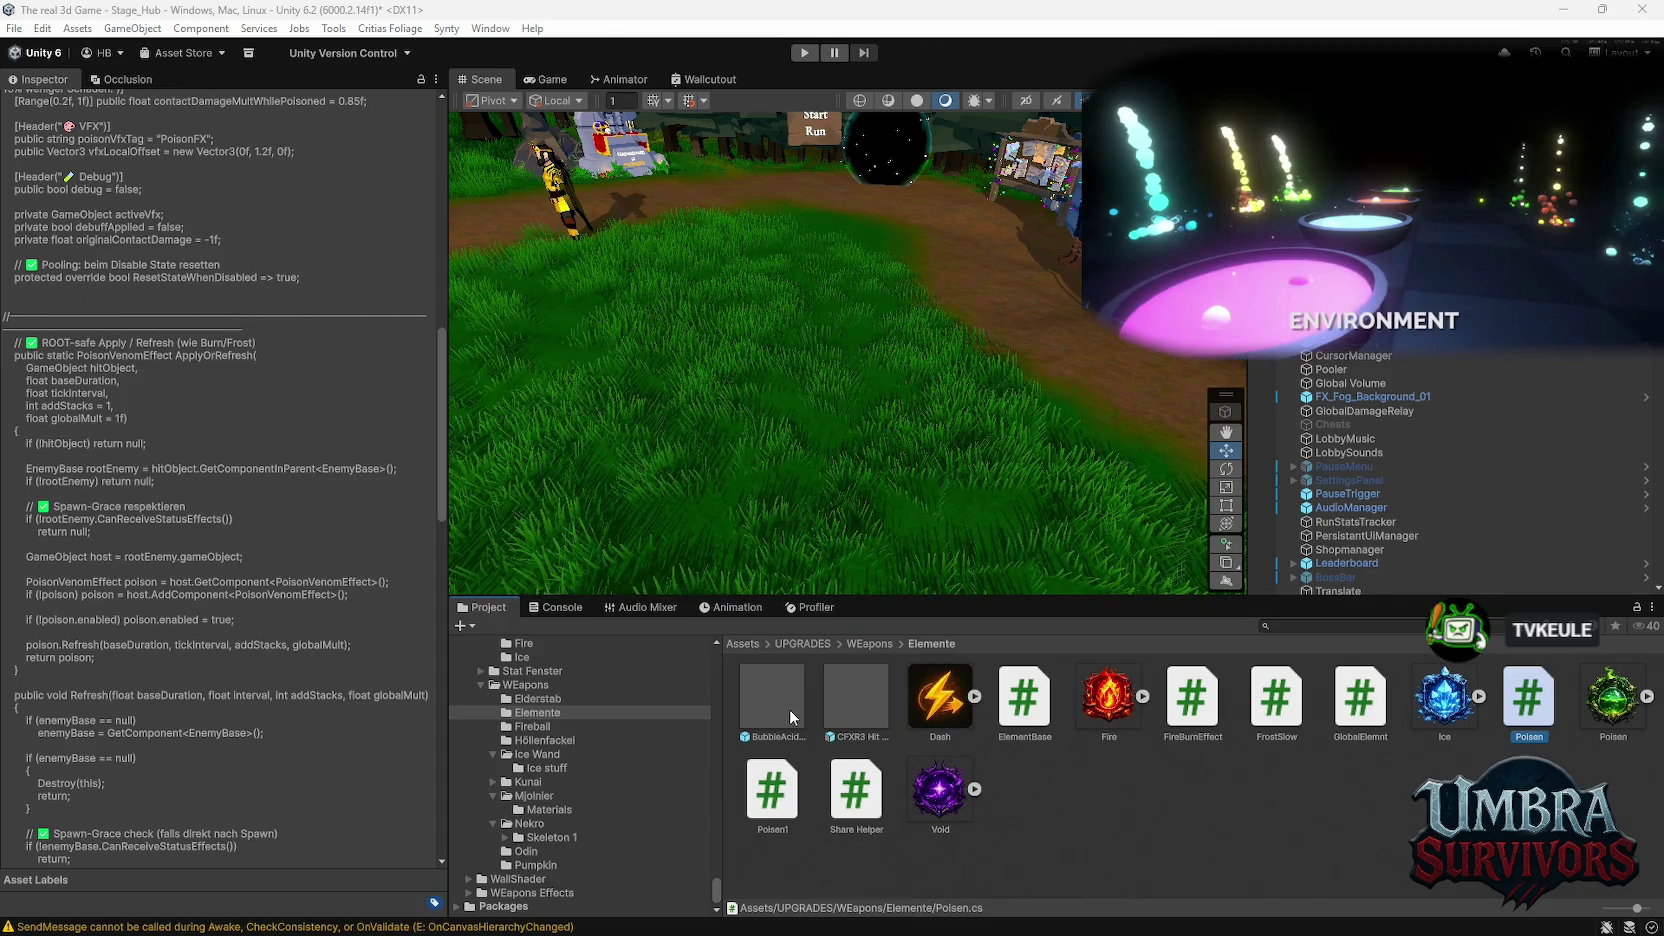
pyautogui.scroll(3, 632, 745)
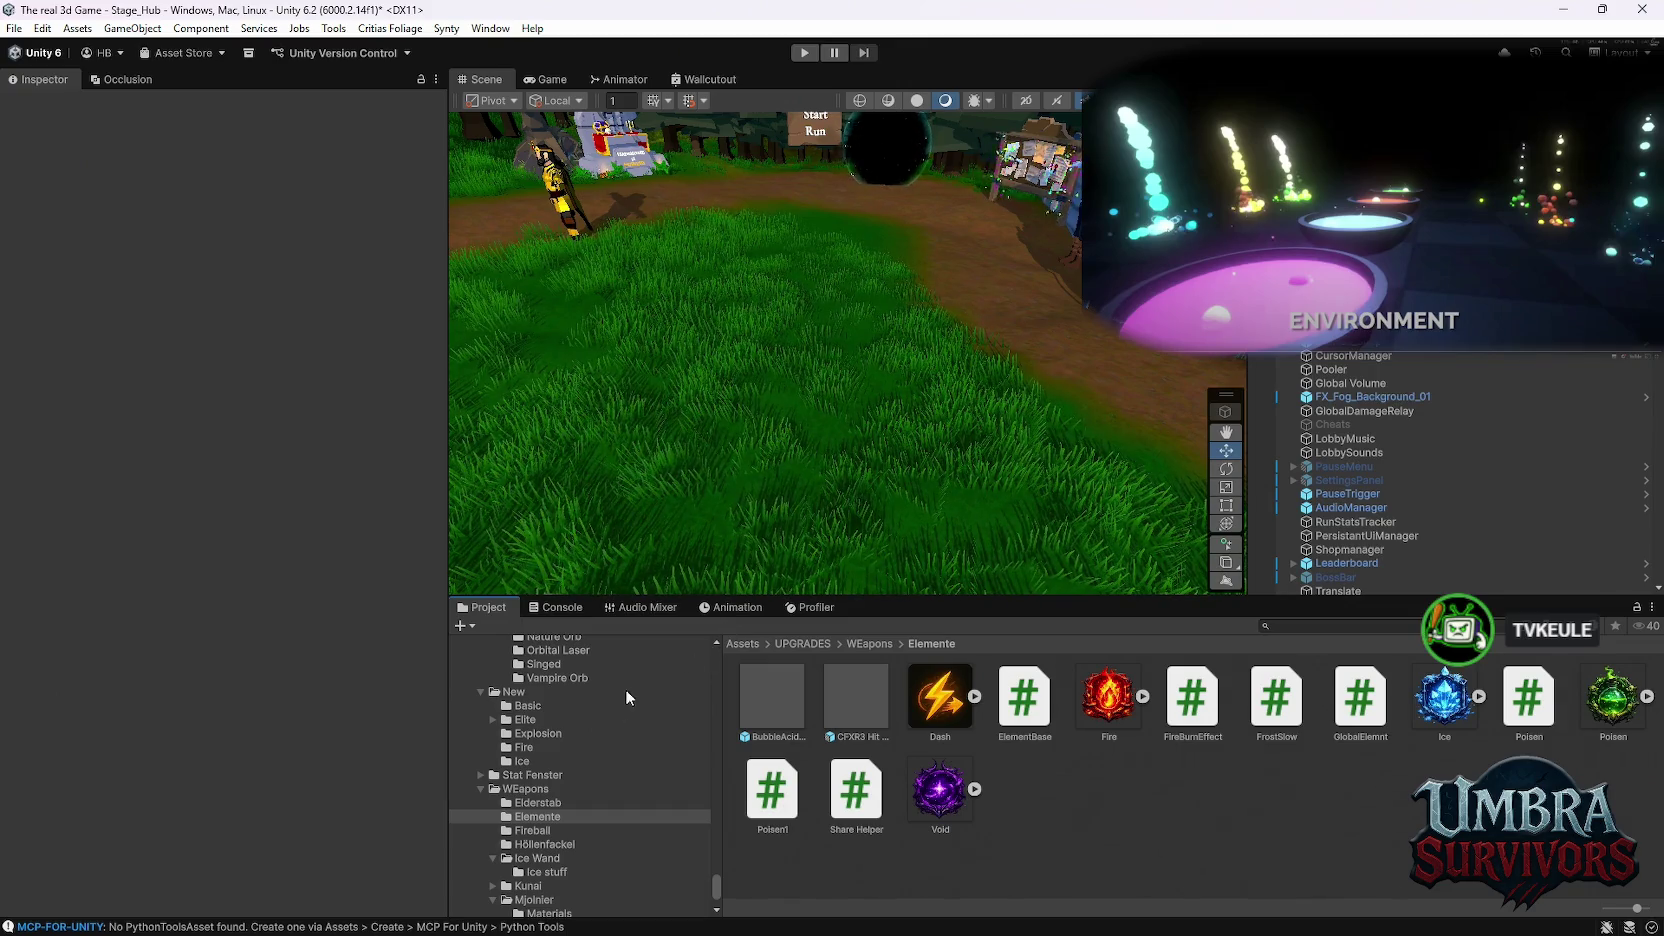
pyautogui.scroll(-2, 604, 779)
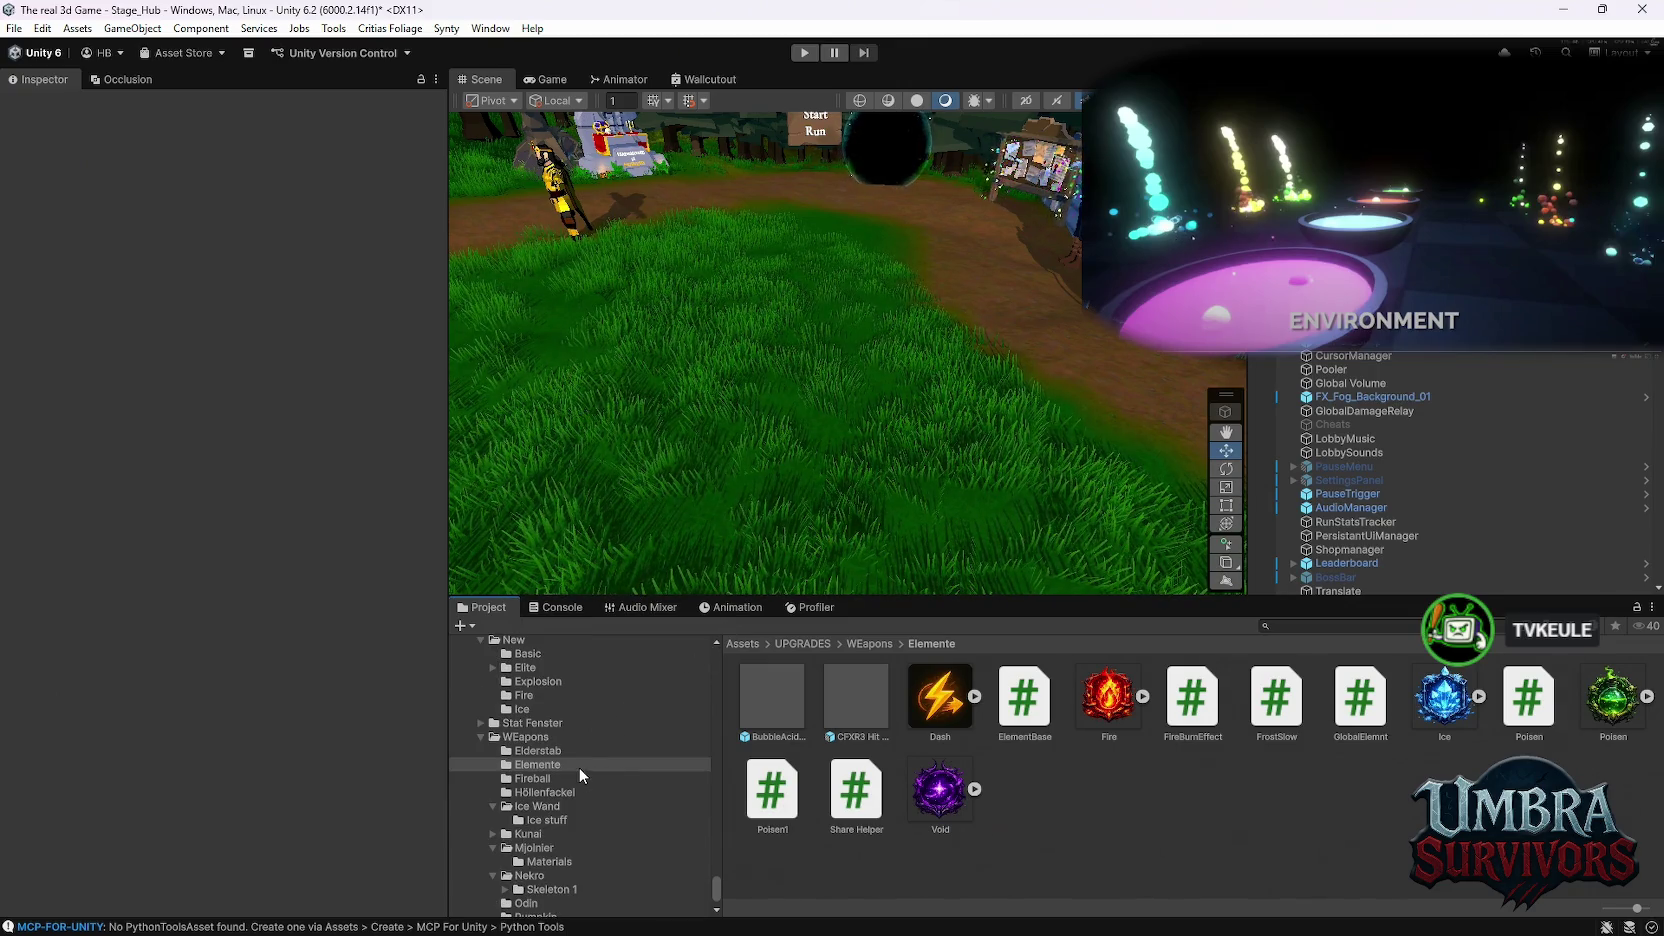
pyautogui.scroll(-2, 578, 757)
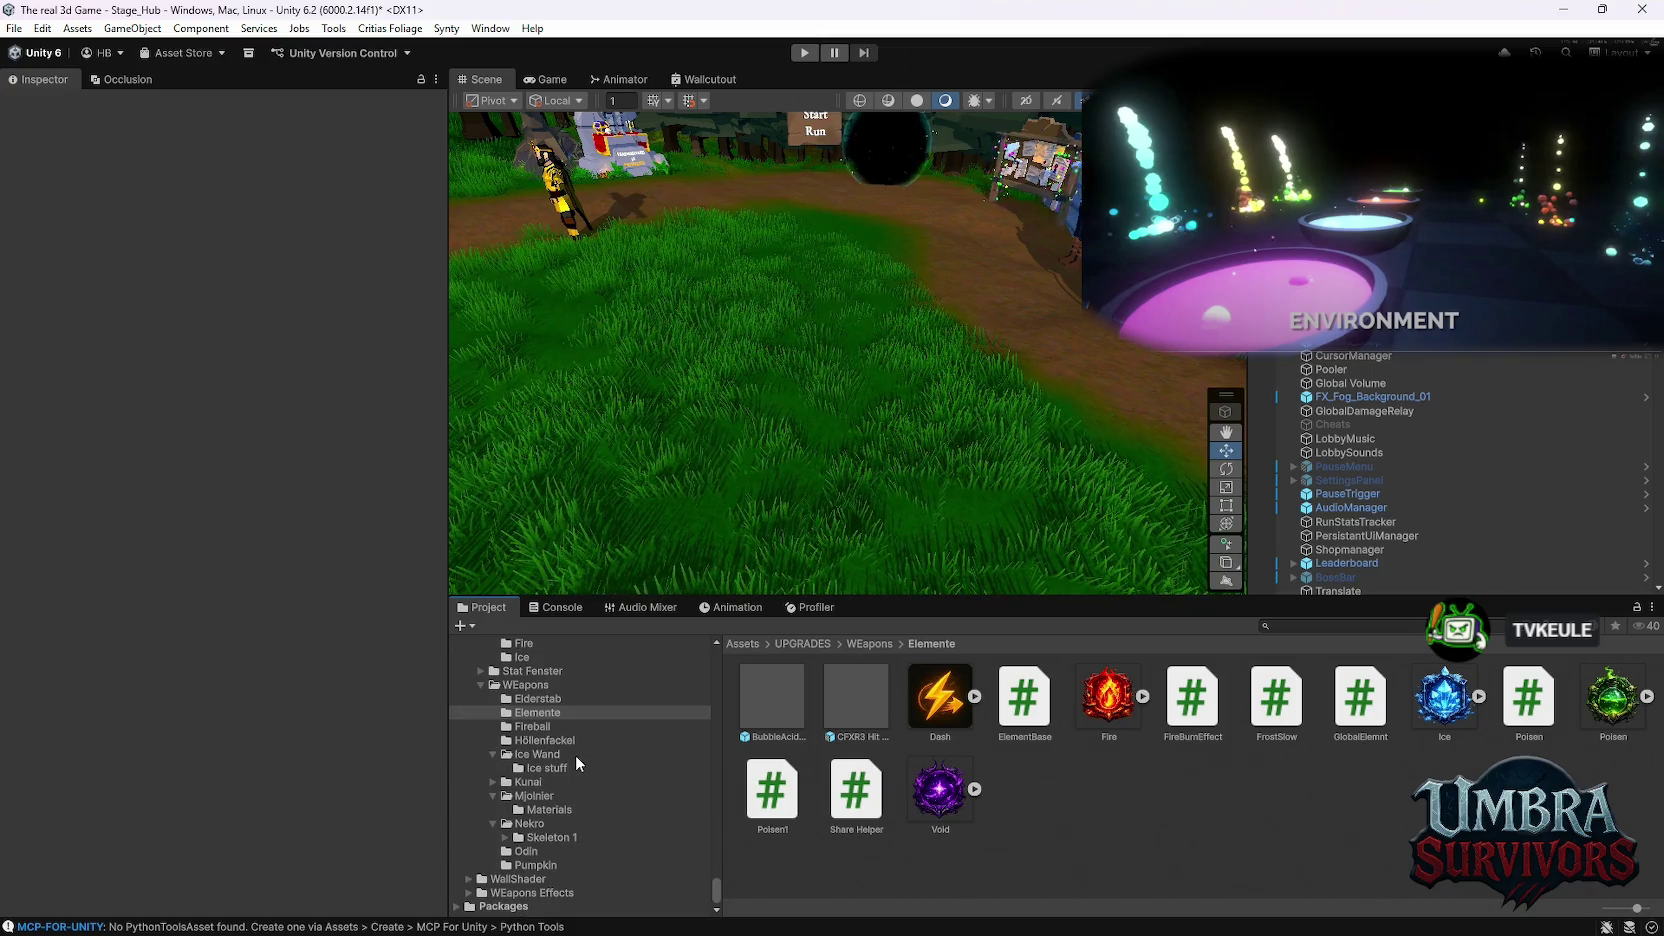
pyautogui.scroll(2, 556, 770)
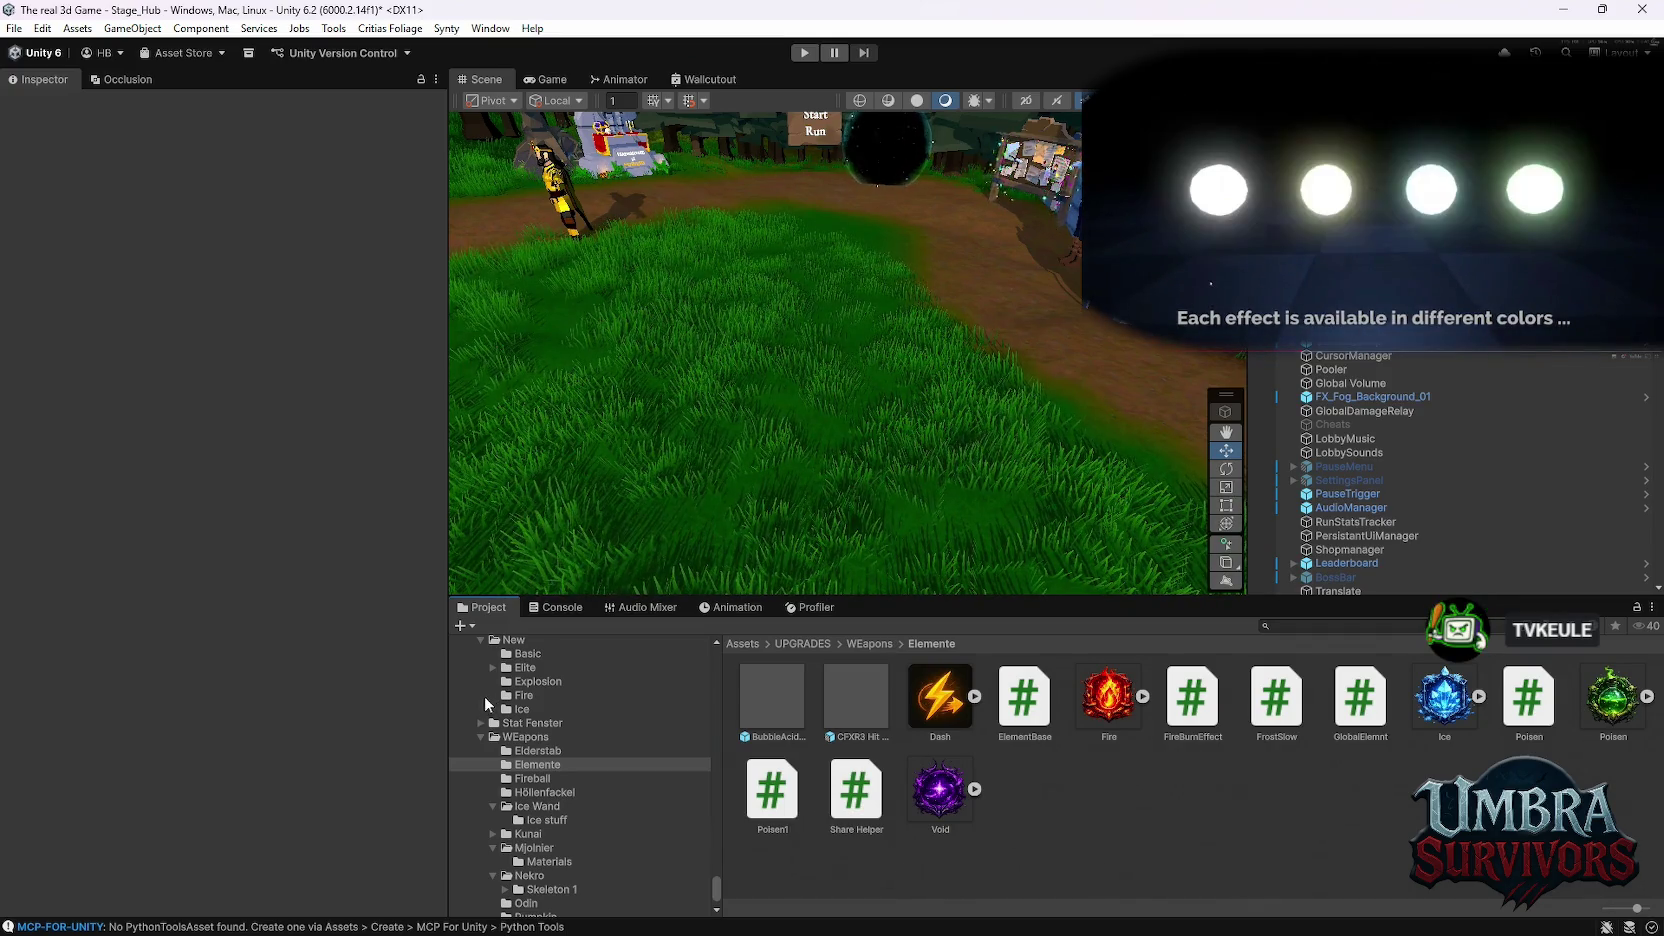
pyautogui.moveTo(990, 930)
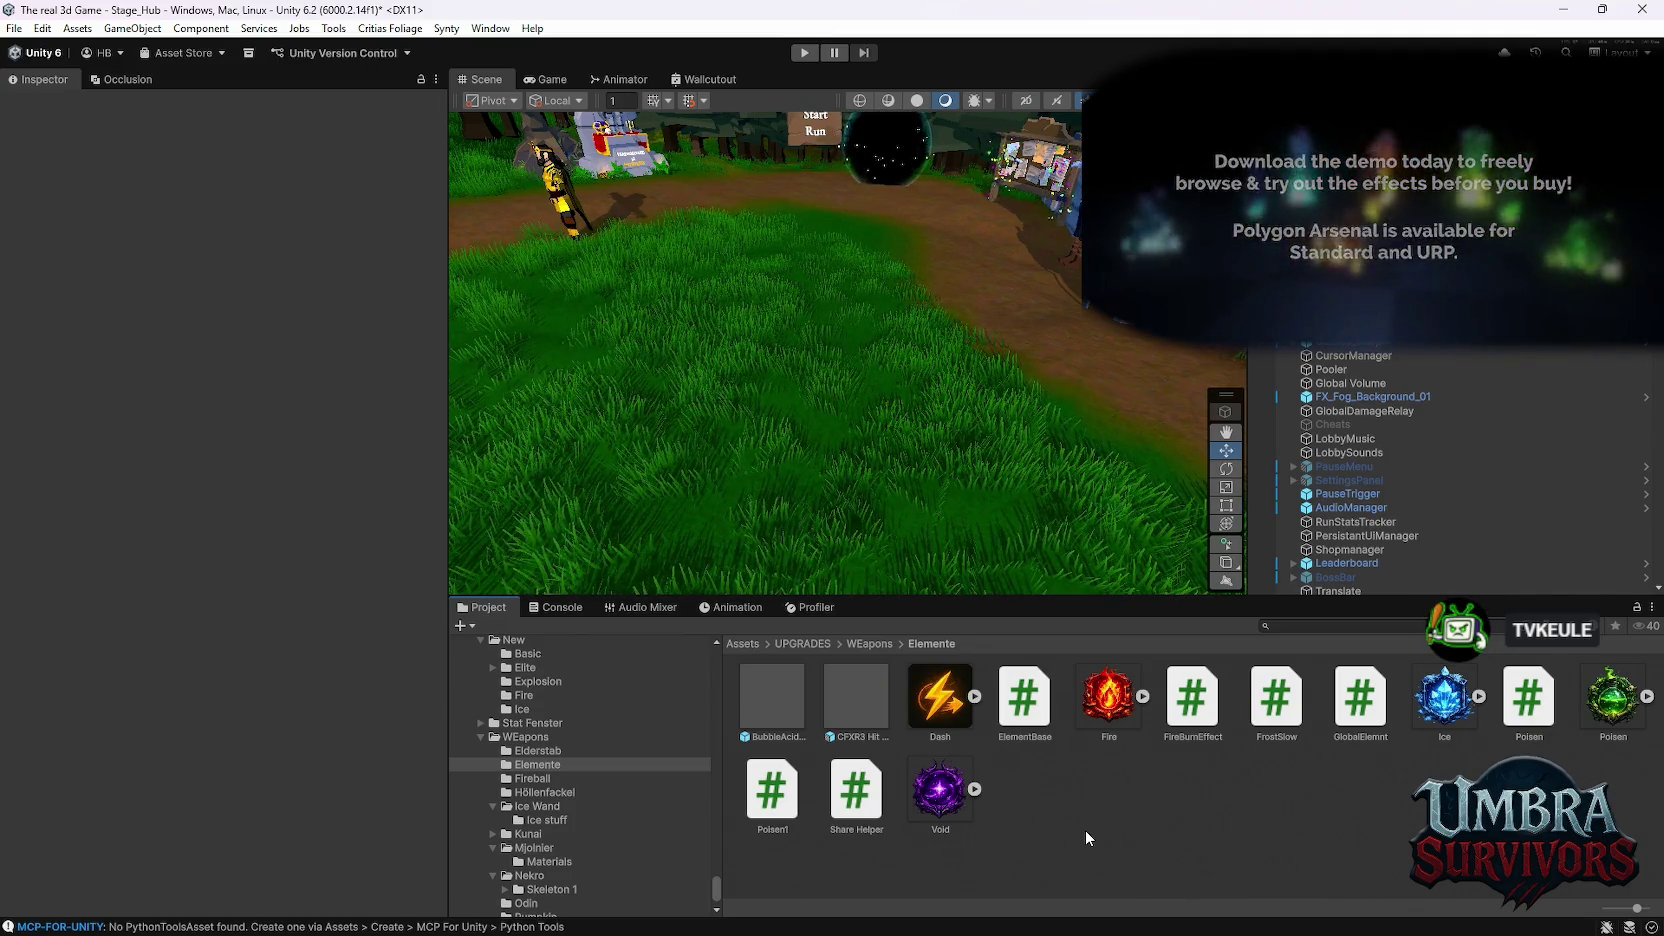
pyautogui.moveTo(1090, 932)
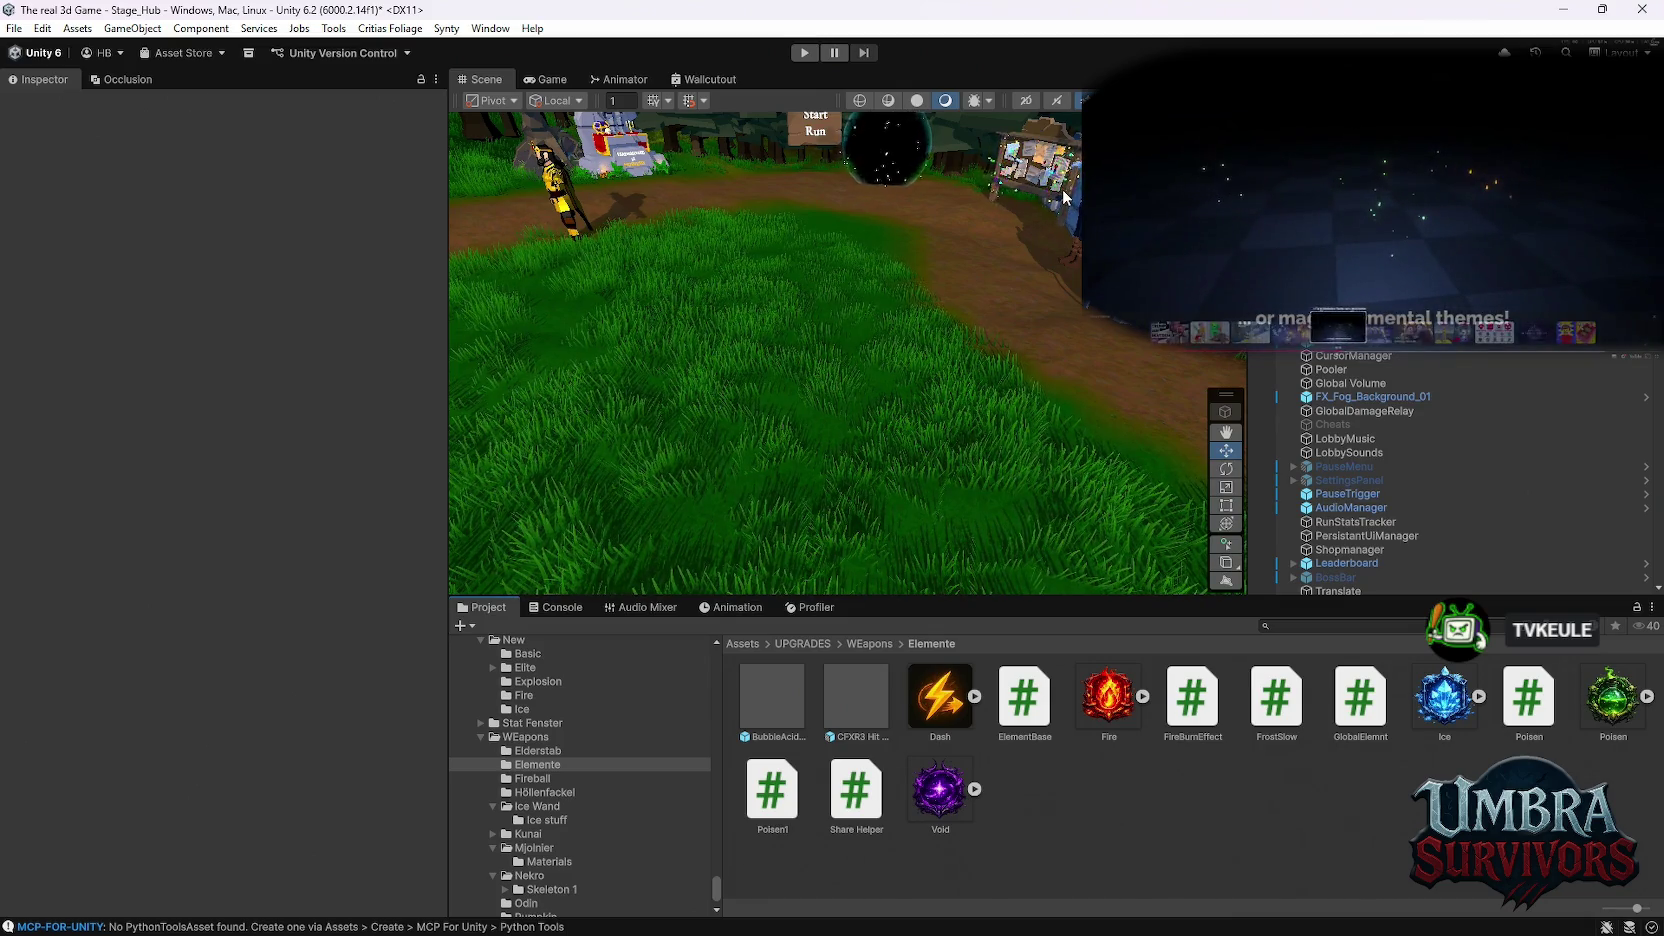
pyautogui.moveTo(1054, 290); pyautogui.dragTo(859, 195)
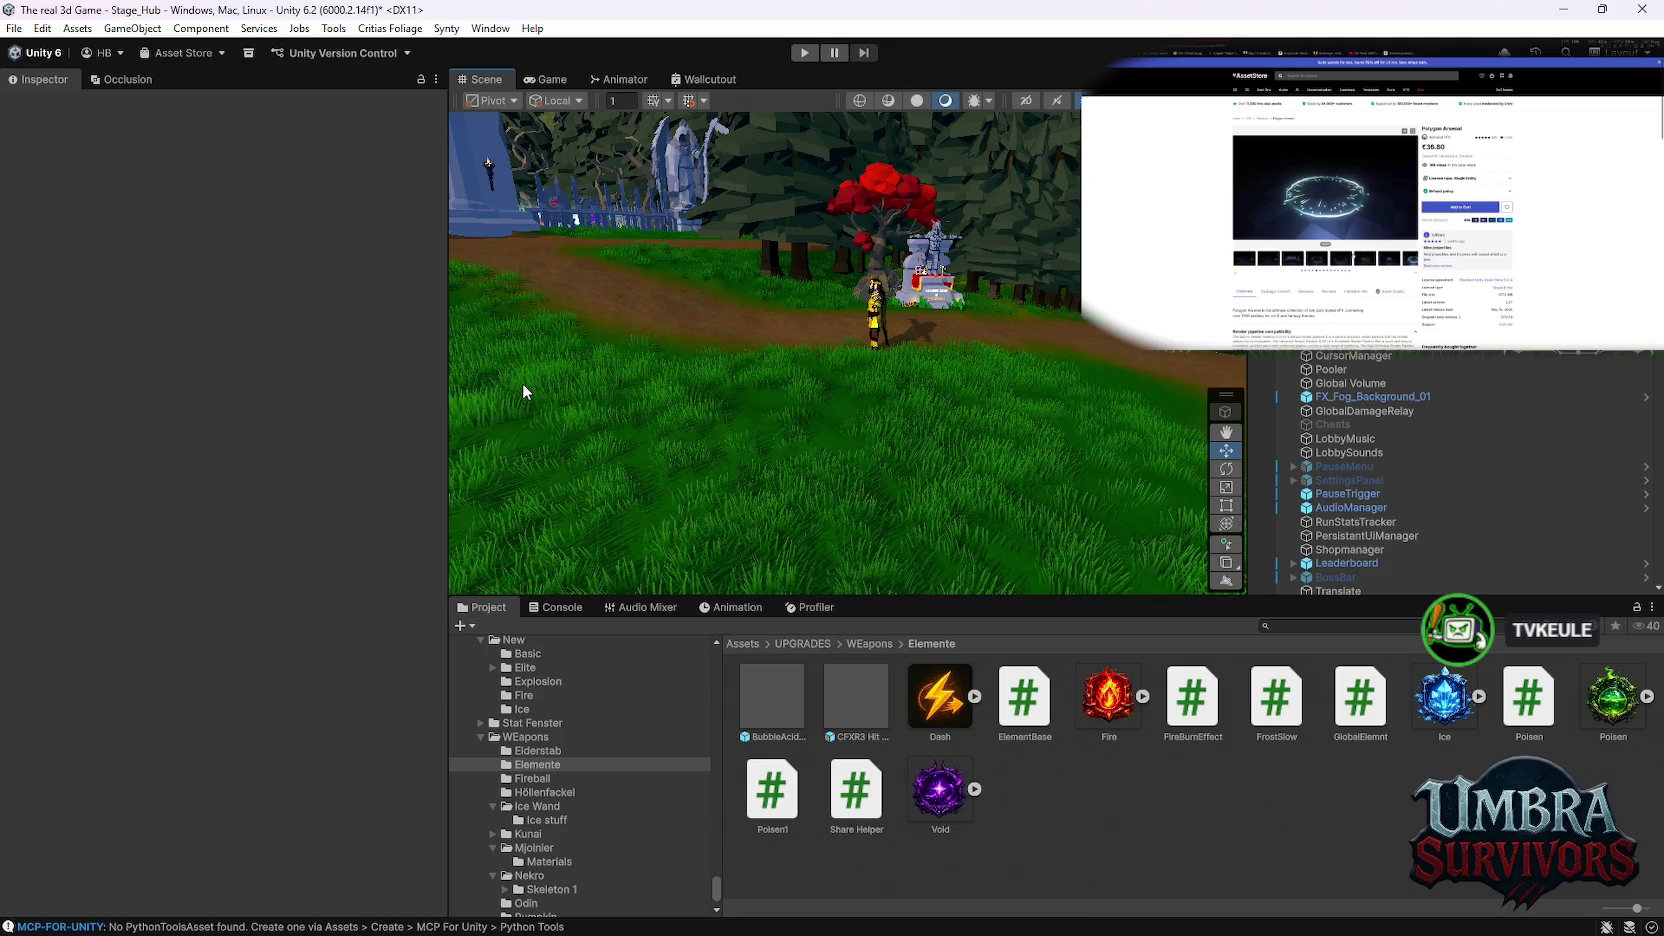
# Step: Move the Scene view camera over the hub's dirt path beside the red tree and statue
pyautogui.moveTo(933, 322)
pyautogui.mouseDown()
pyautogui.moveTo(848, 252)
pyautogui.moveTo(906, 311)
pyautogui.moveTo(925, 204)
pyautogui.moveTo(848, 368)
pyautogui.moveTo(870, 460)
pyautogui.moveTo(978, 400)
pyautogui.moveTo(866, 382)
pyautogui.moveTo(712, 202)
pyautogui.moveTo(771, 343)
pyautogui.moveTo(871, 421)
pyautogui.moveTo(924, 377)
pyautogui.mouseUp()
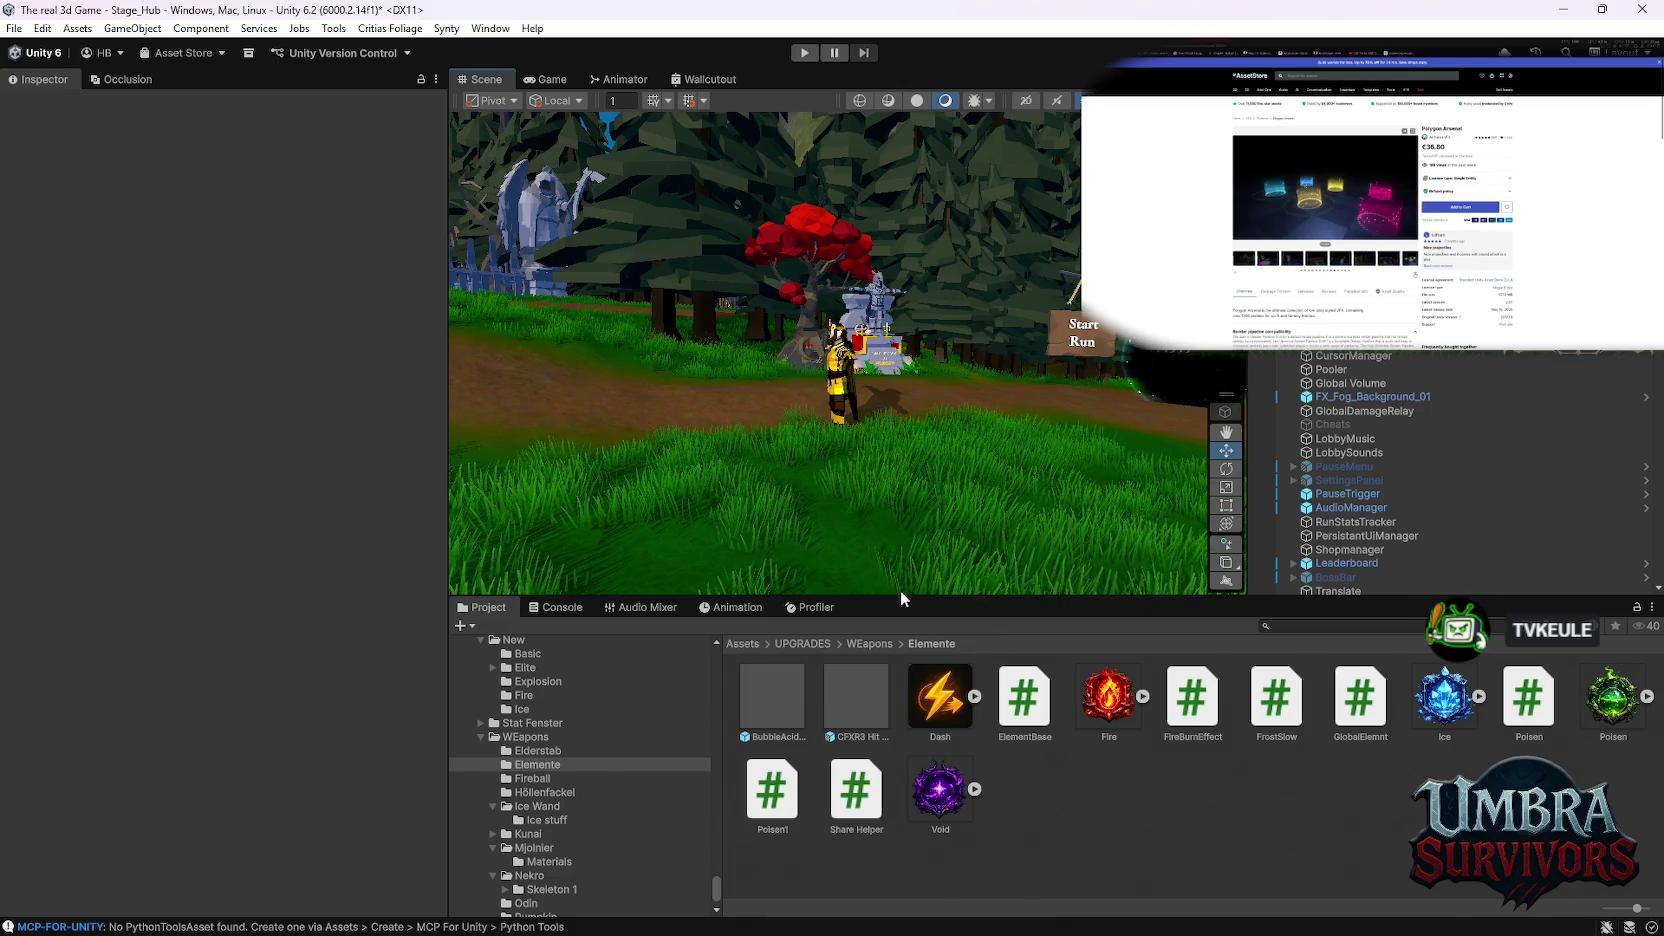
pyautogui.scroll(4, 605, 822)
pyautogui.scroll(3, 606, 824)
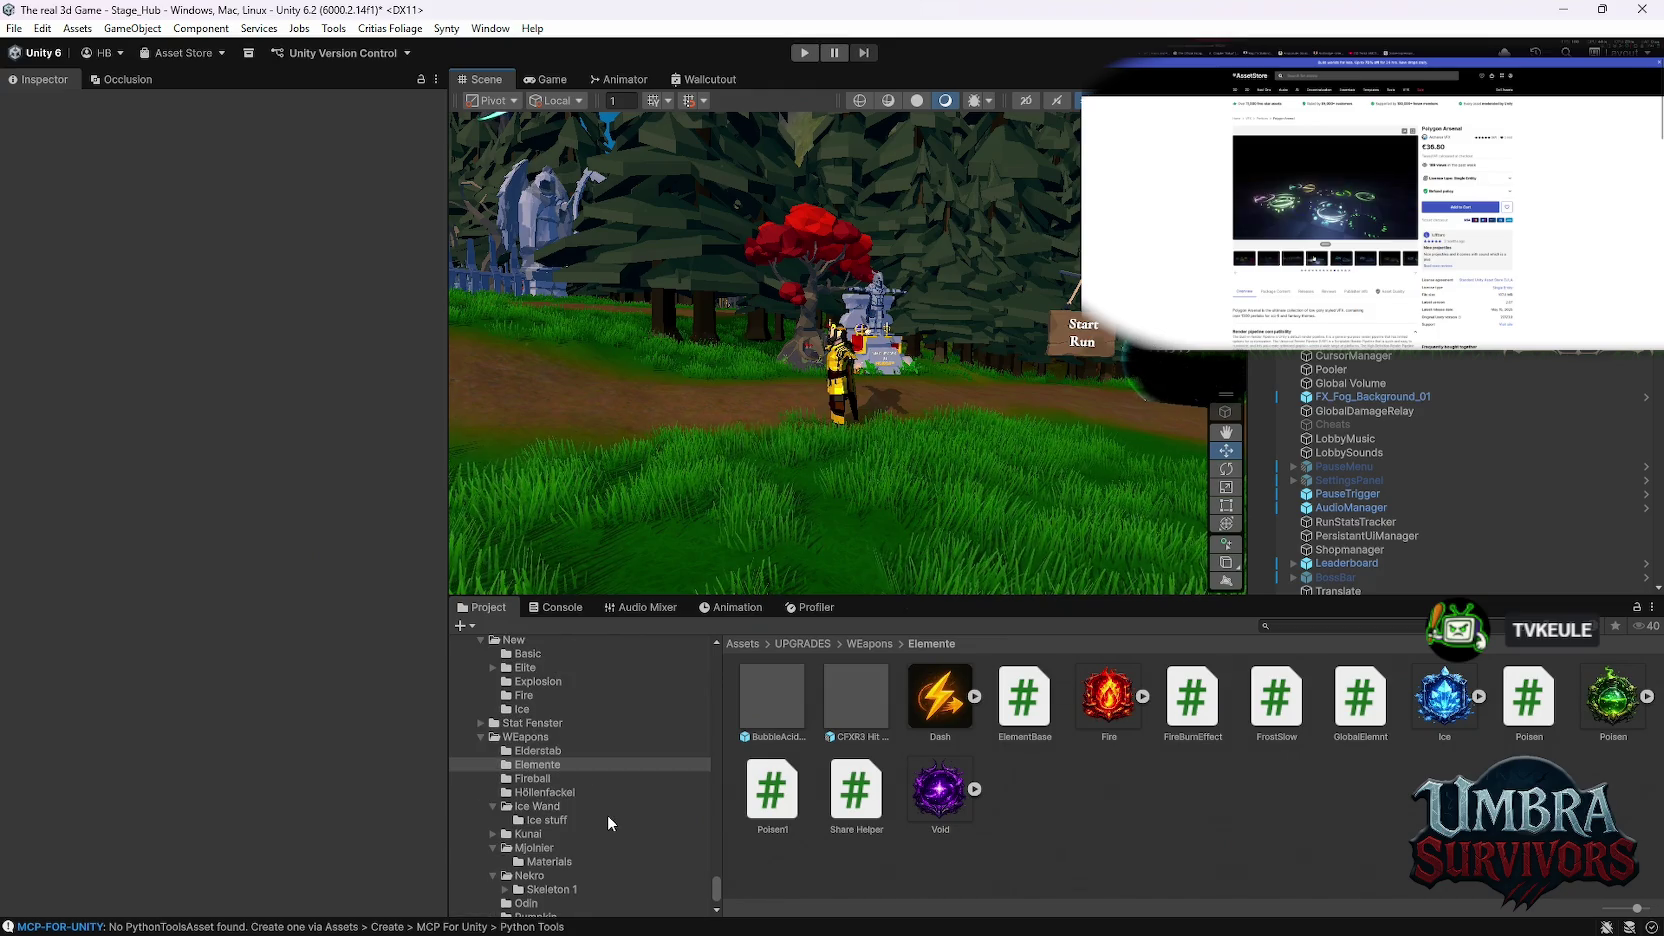
pyautogui.scroll(10, 618, 831)
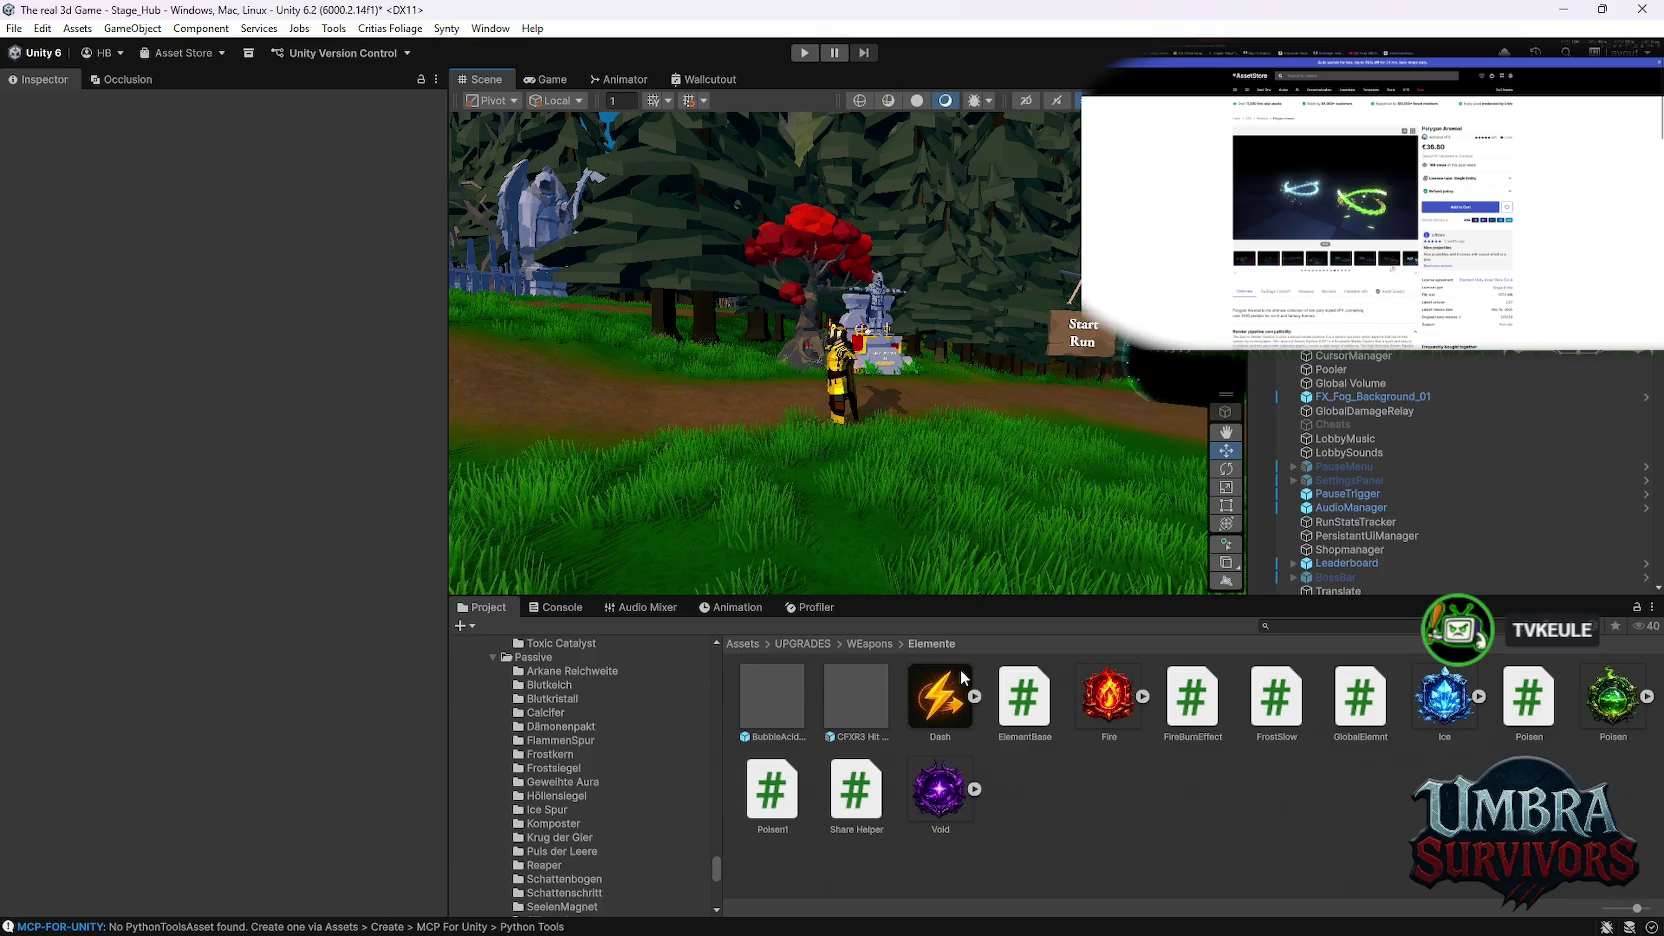
pyautogui.scroll(2, 676, 780)
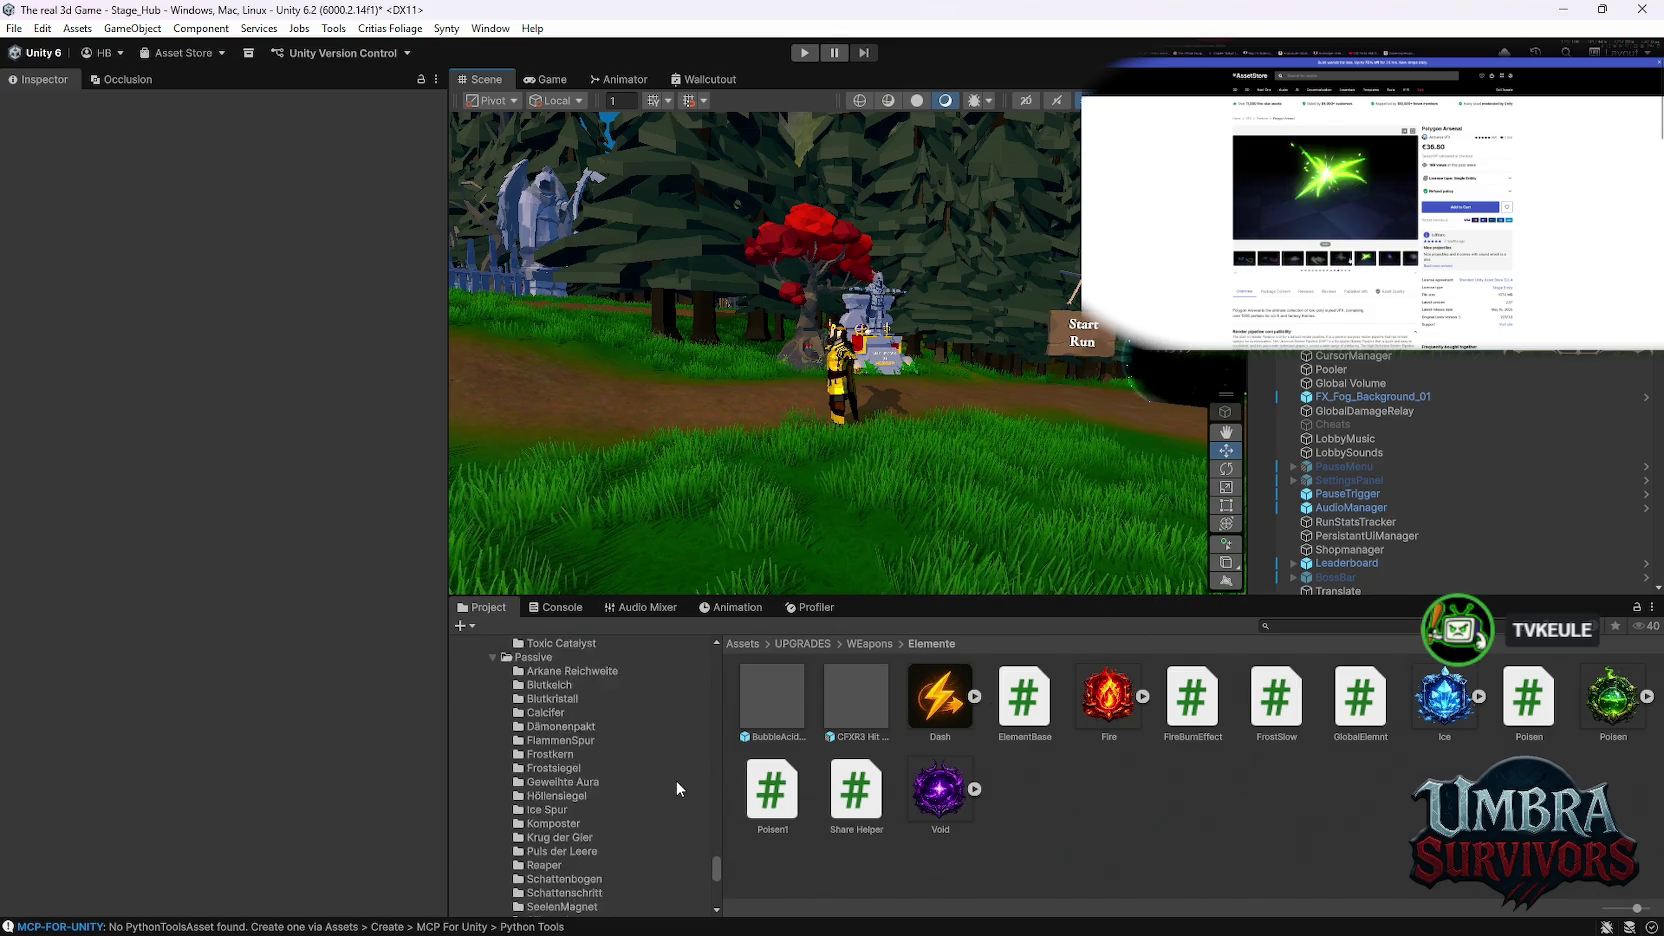
# Step: Go through the Geweihte Aura, Reaper and Schattenschritt passive folders to the Silberschwert folder's assets
pyautogui.click(556, 834)
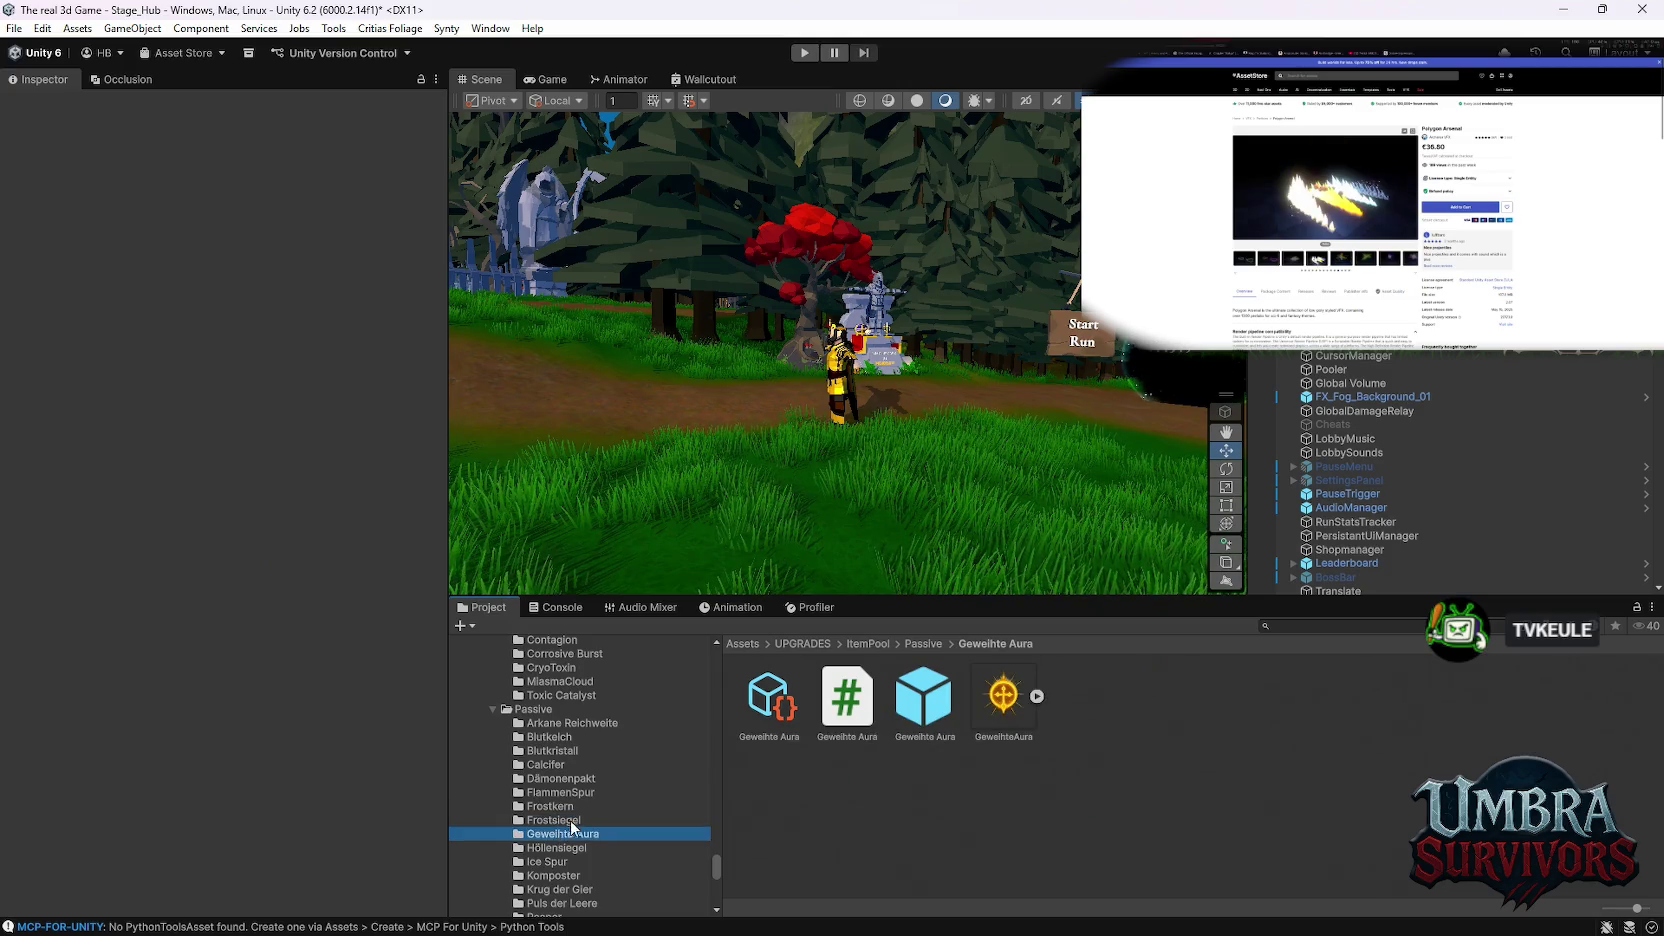
pyautogui.scroll(-6, 570, 825)
pyautogui.click(566, 762)
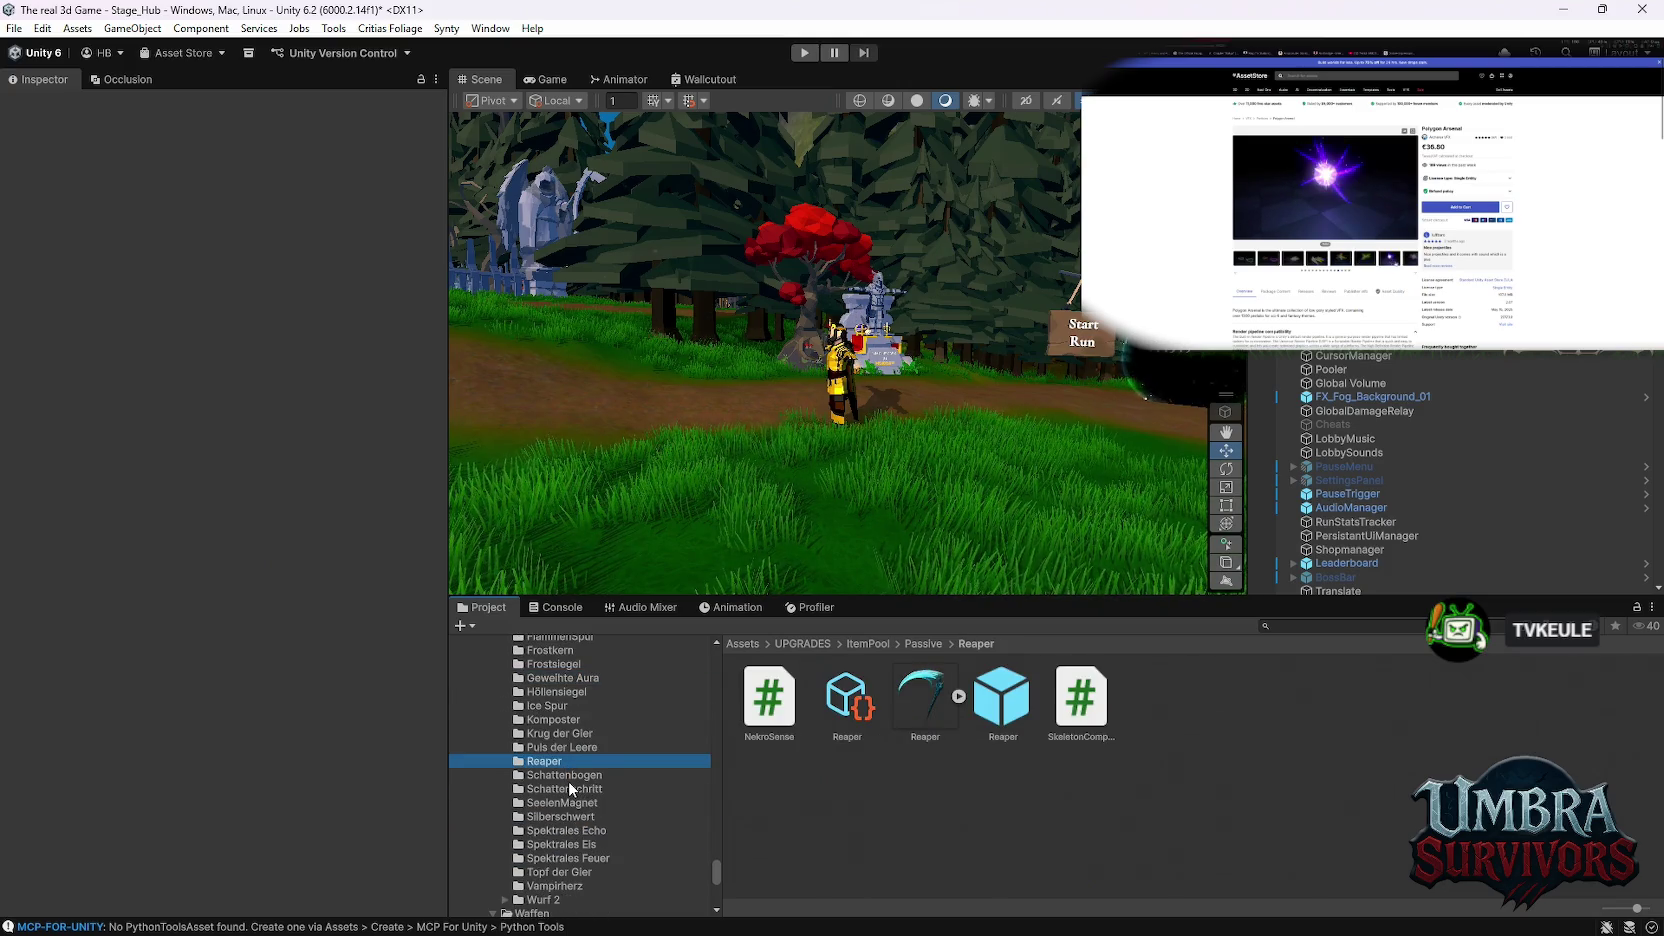
pyautogui.click(561, 788)
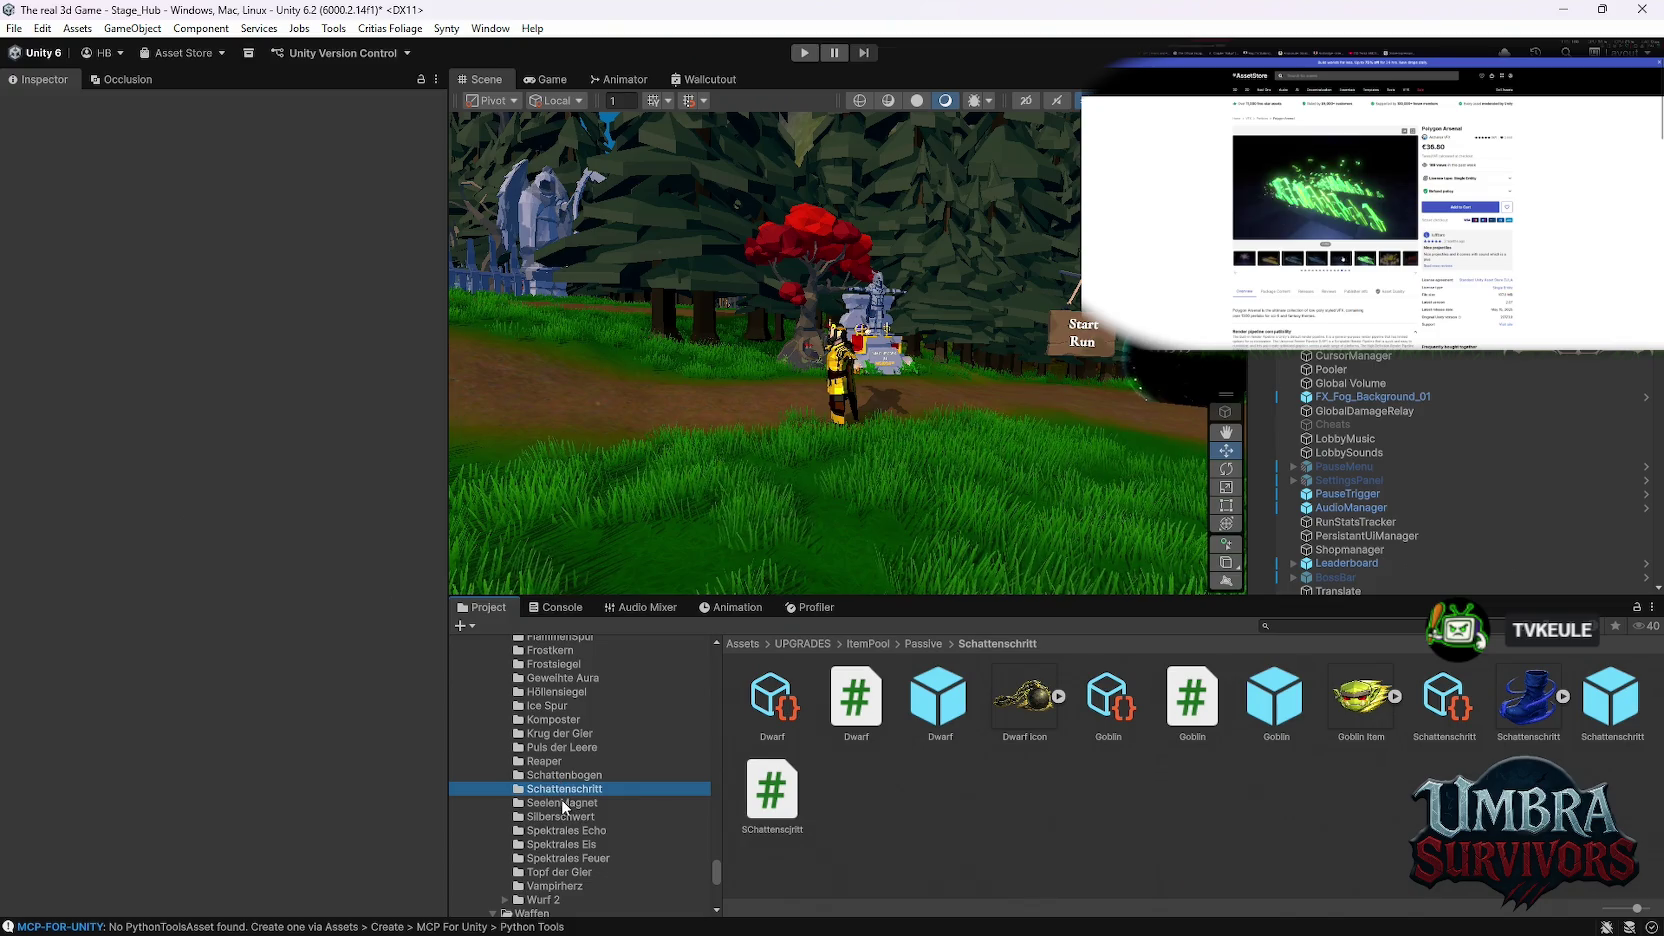
pyautogui.click(560, 803)
pyautogui.click(562, 814)
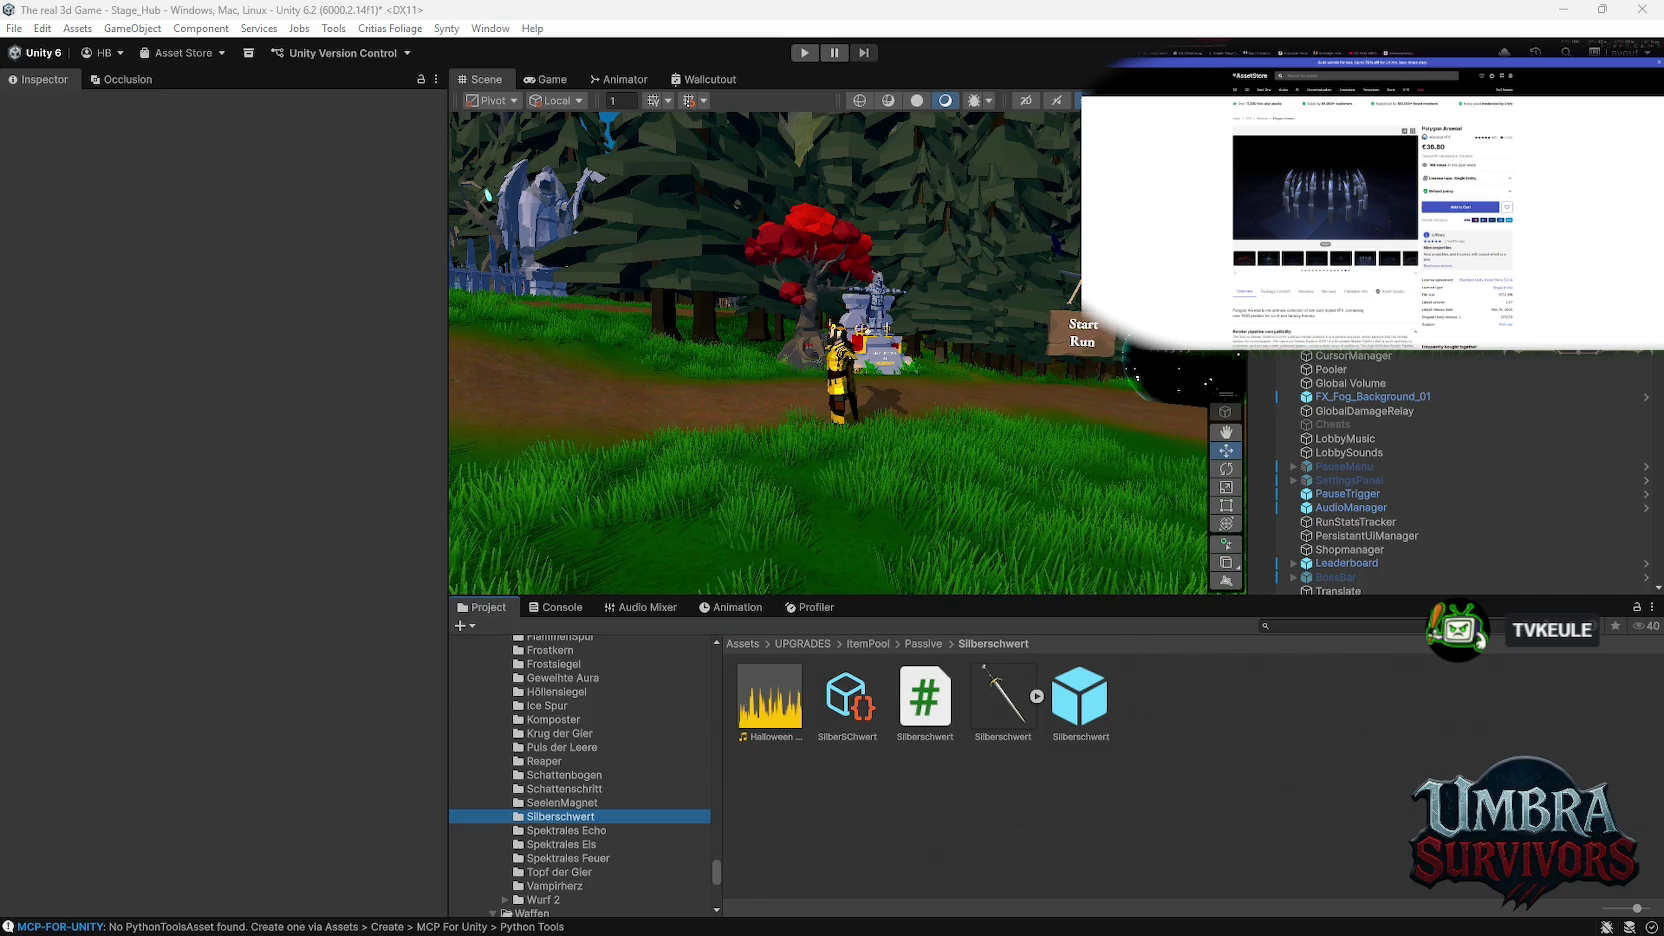
# Step: Enter Play mode so the character spawns in the hub at level 1 with 500000 gold
pyautogui.click(804, 52)
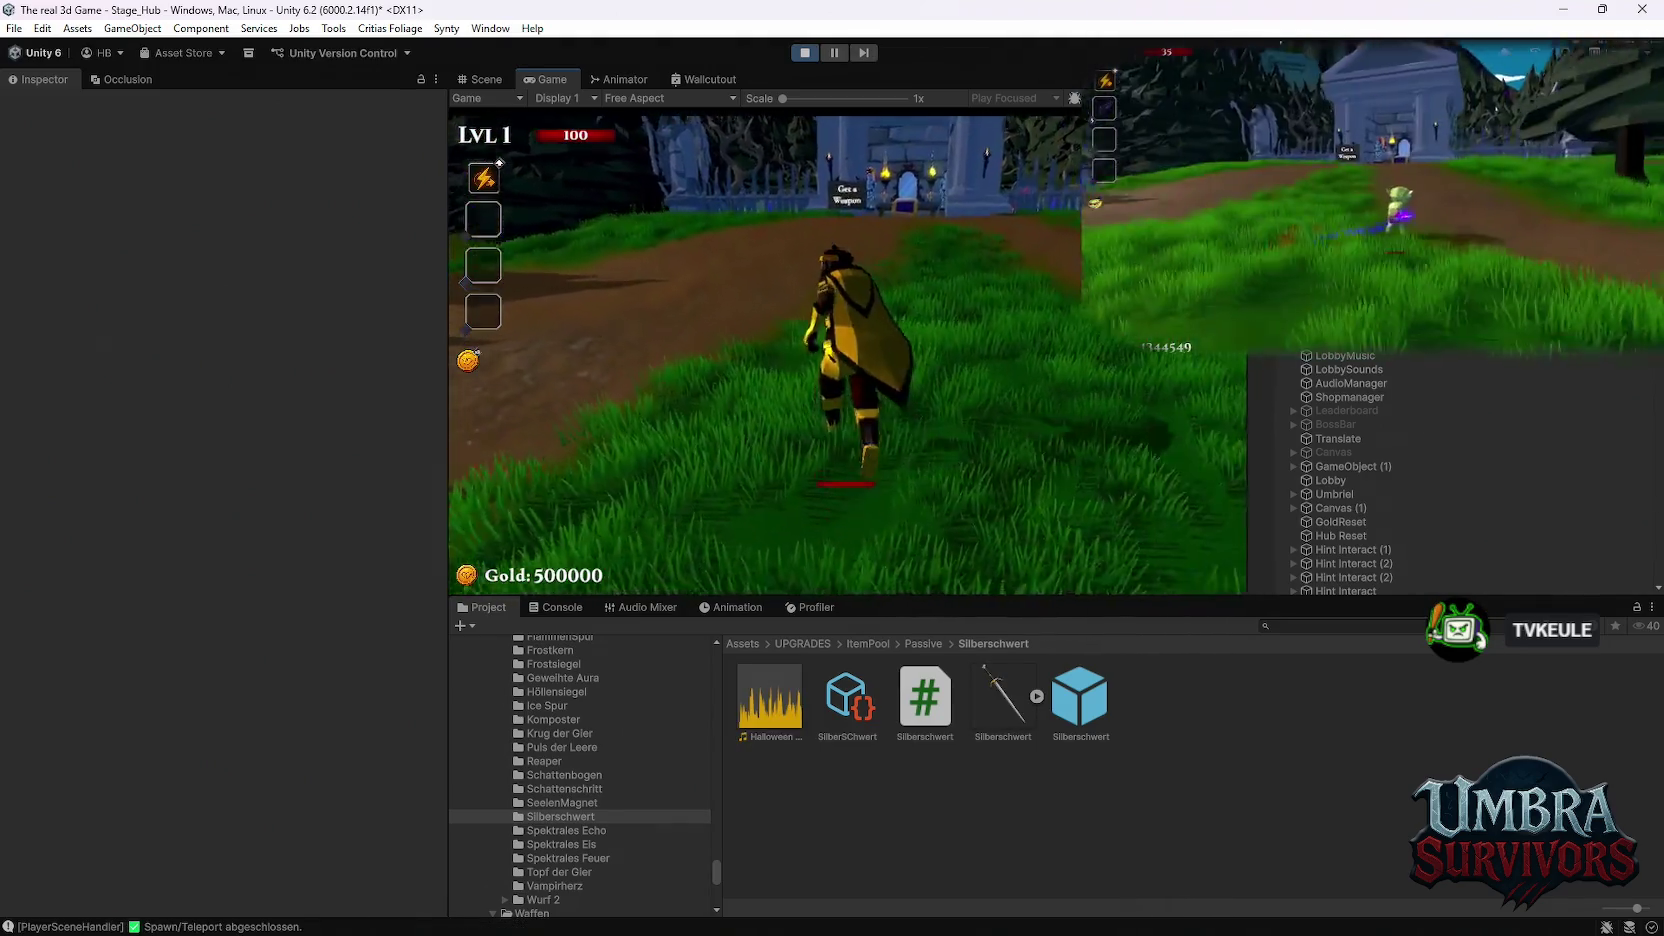
# Step: Walk to the Get a Weapon shrine, reroll the cards and take Ice Ball
pyautogui.press('w')
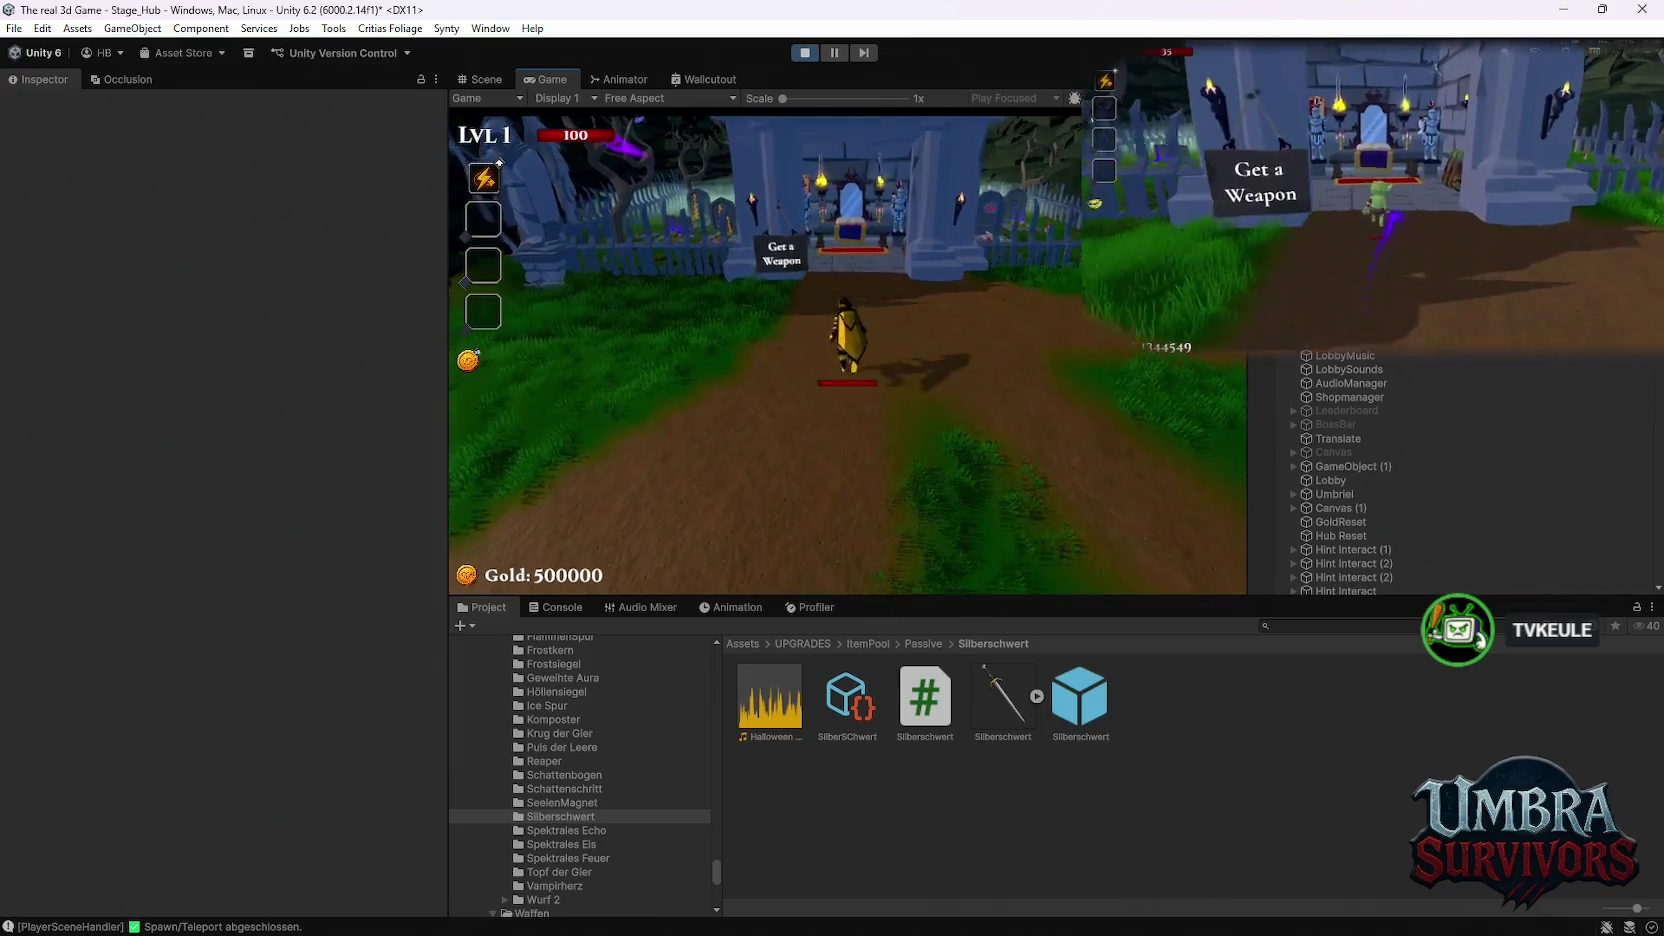
pyautogui.press('w')
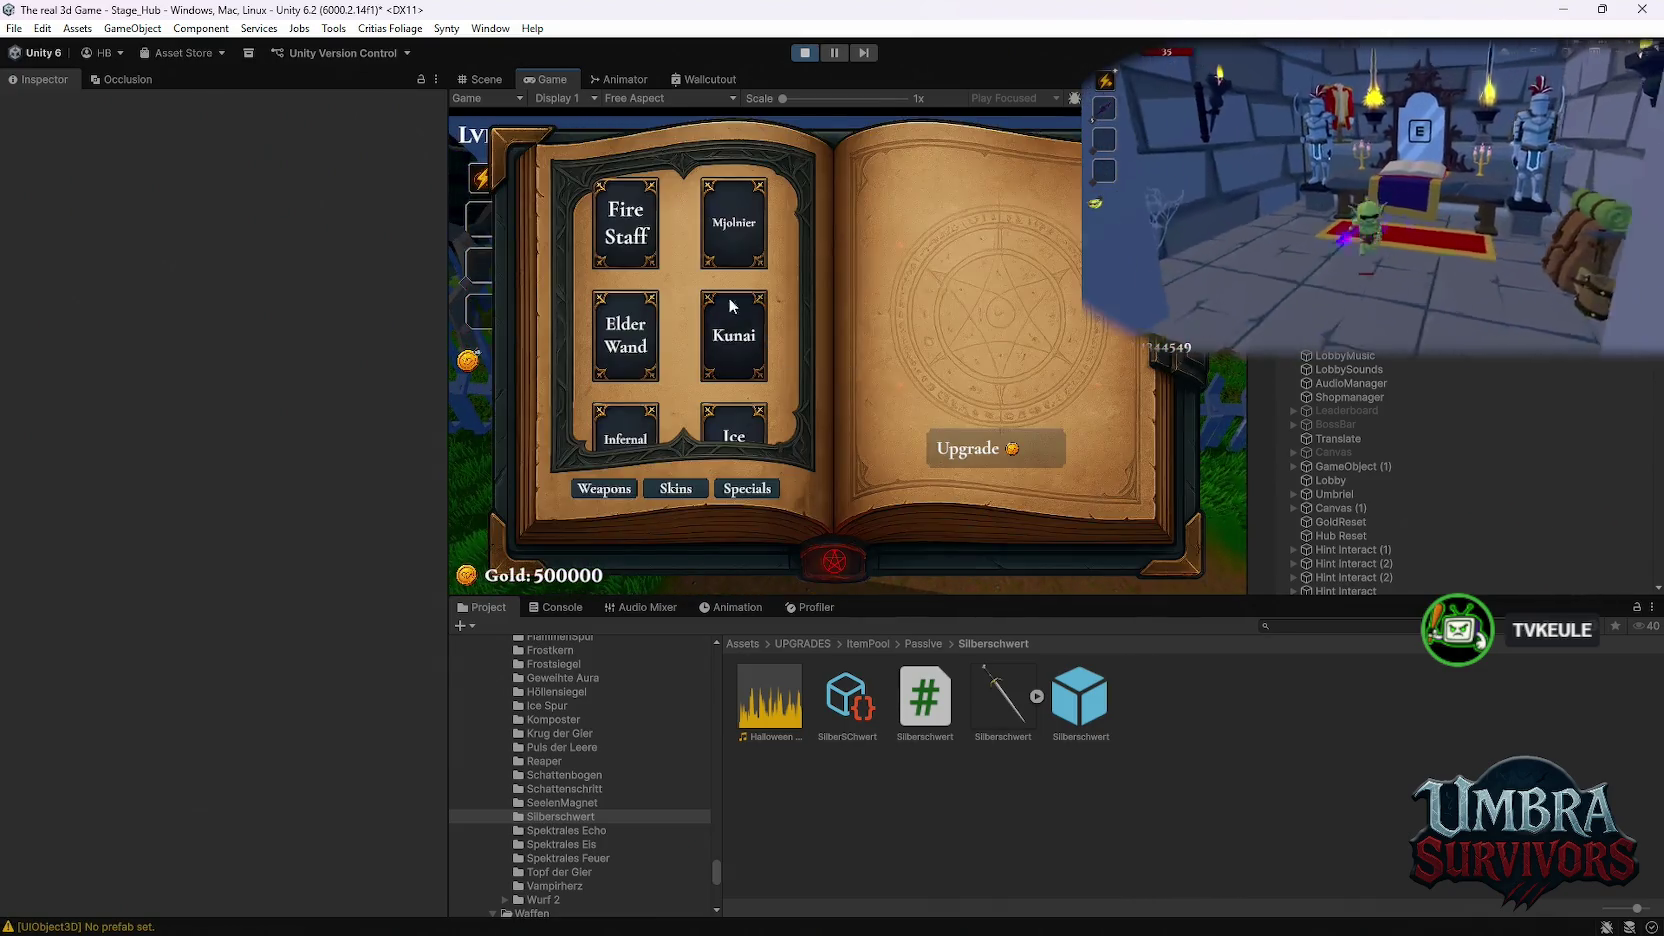
pyautogui.press('e')
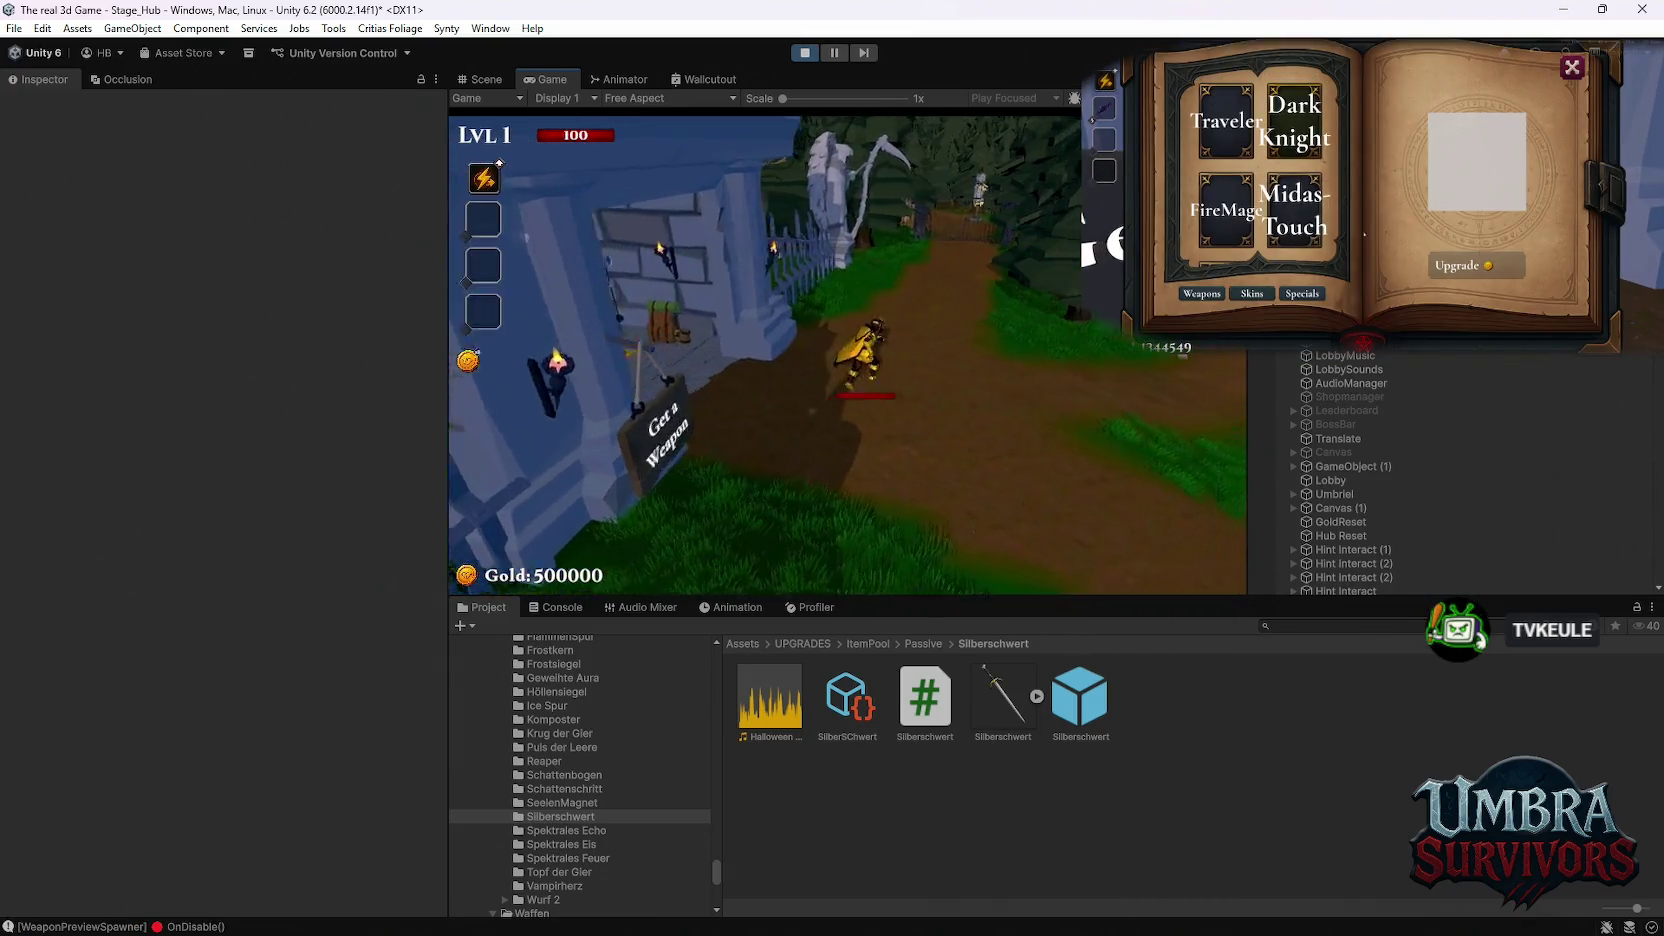
pyautogui.click(790, 550)
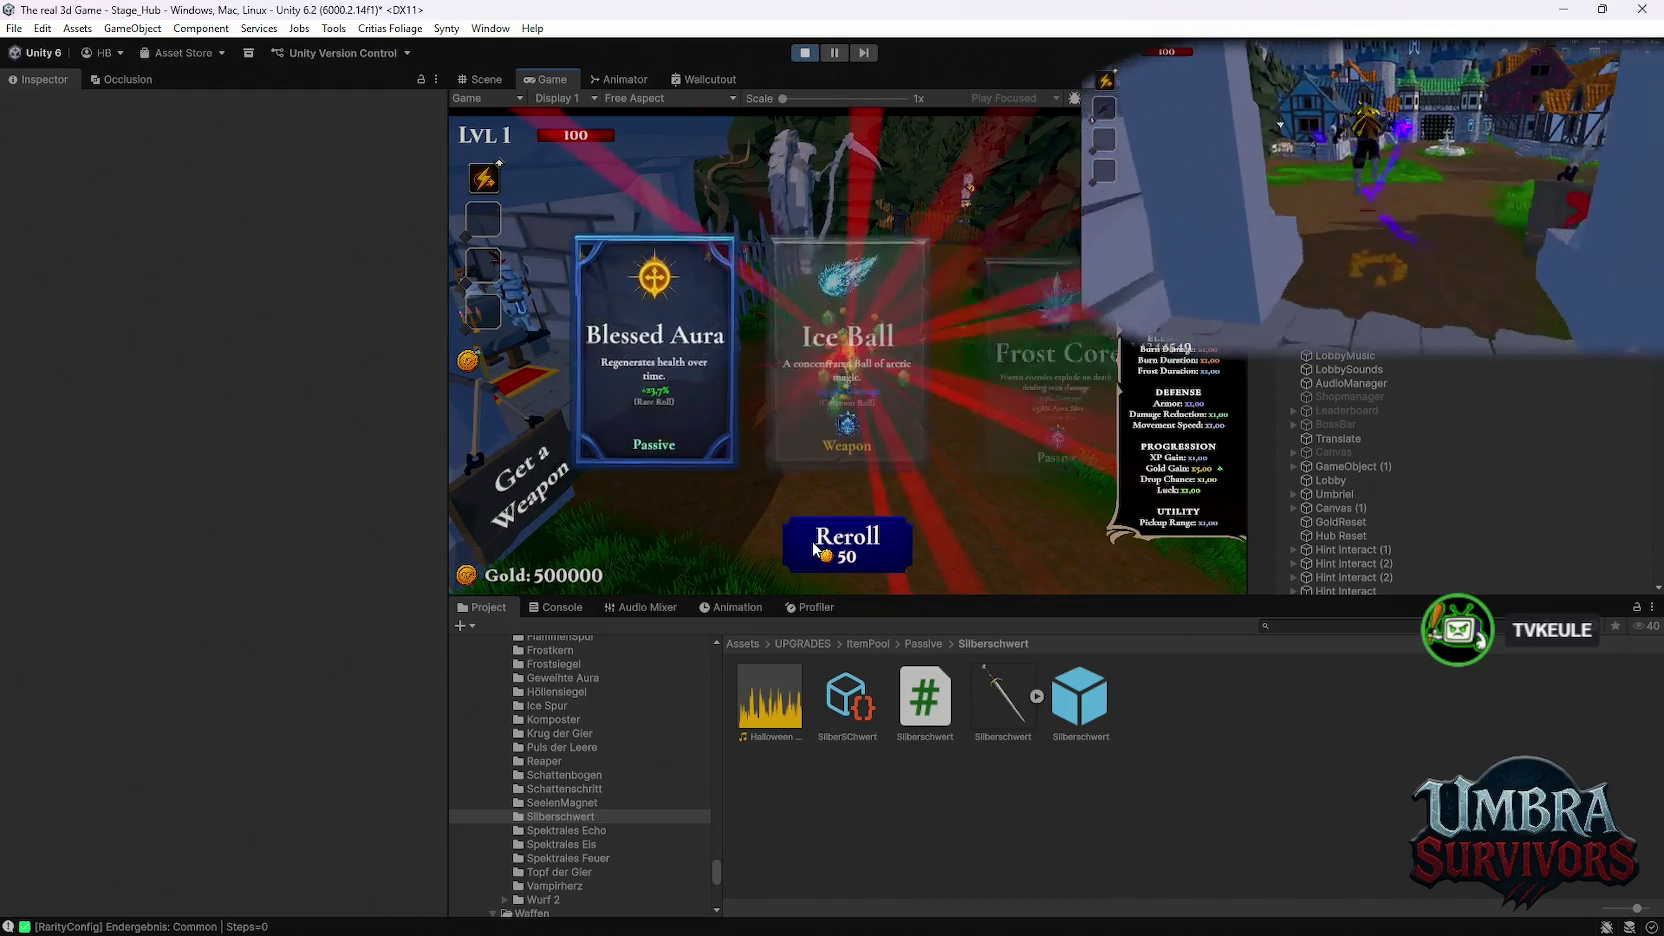
pyautogui.click(831, 356)
# Step: Walk the character through the hub to the portal and enter Stage 1
pyautogui.press('w')
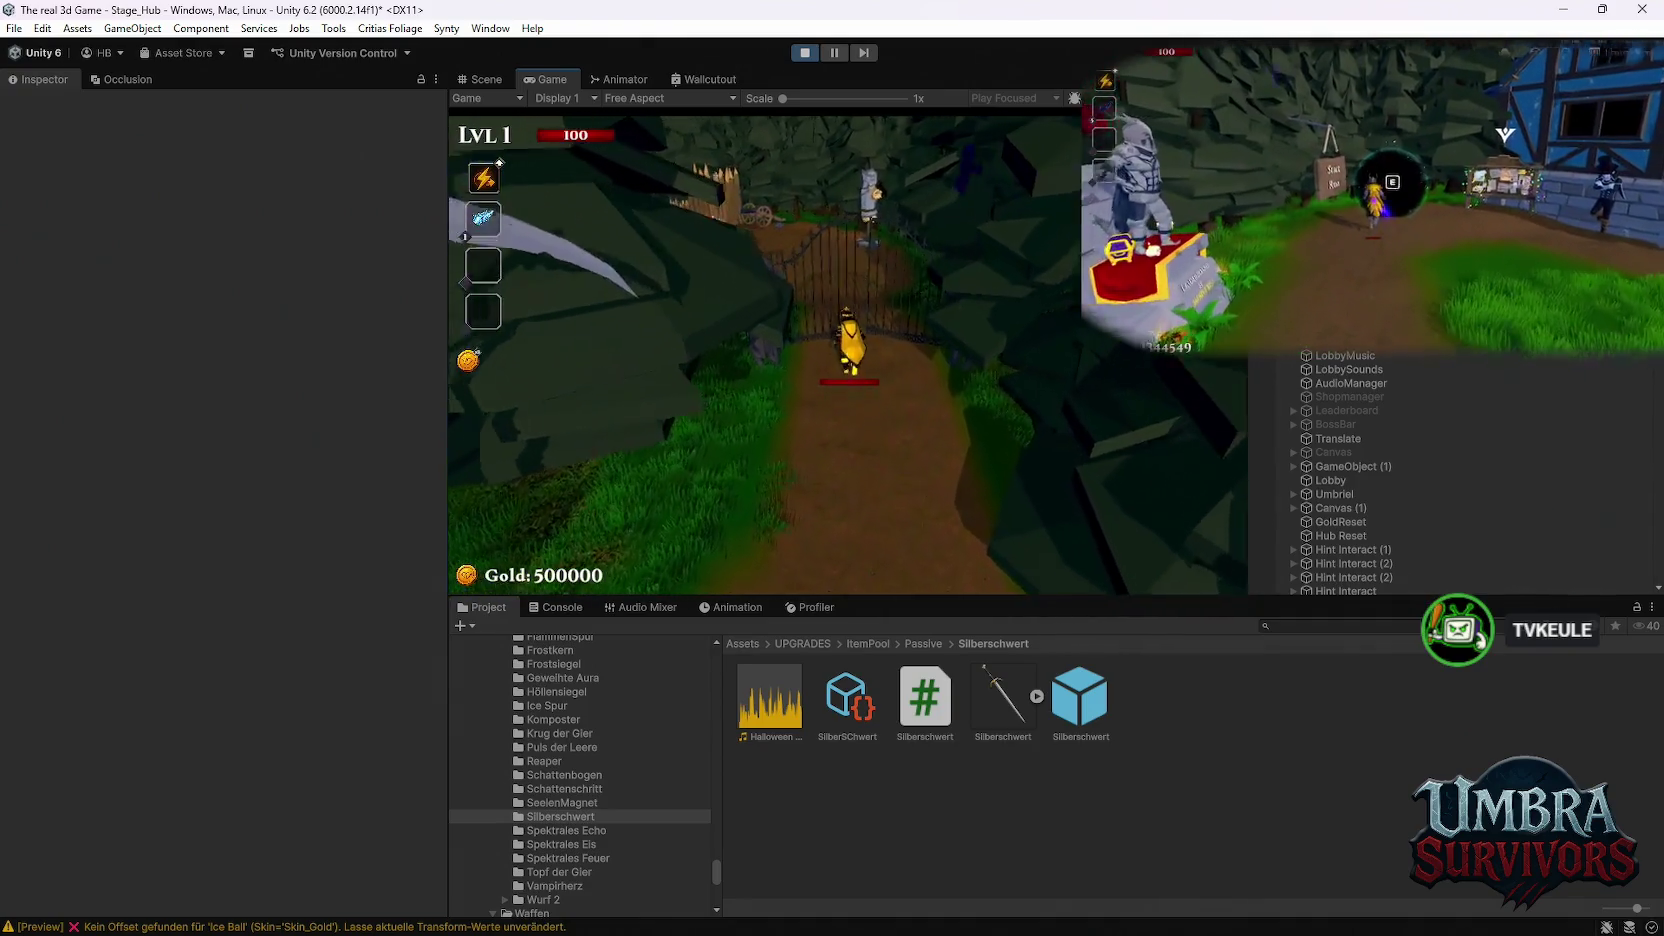
pyautogui.press('w')
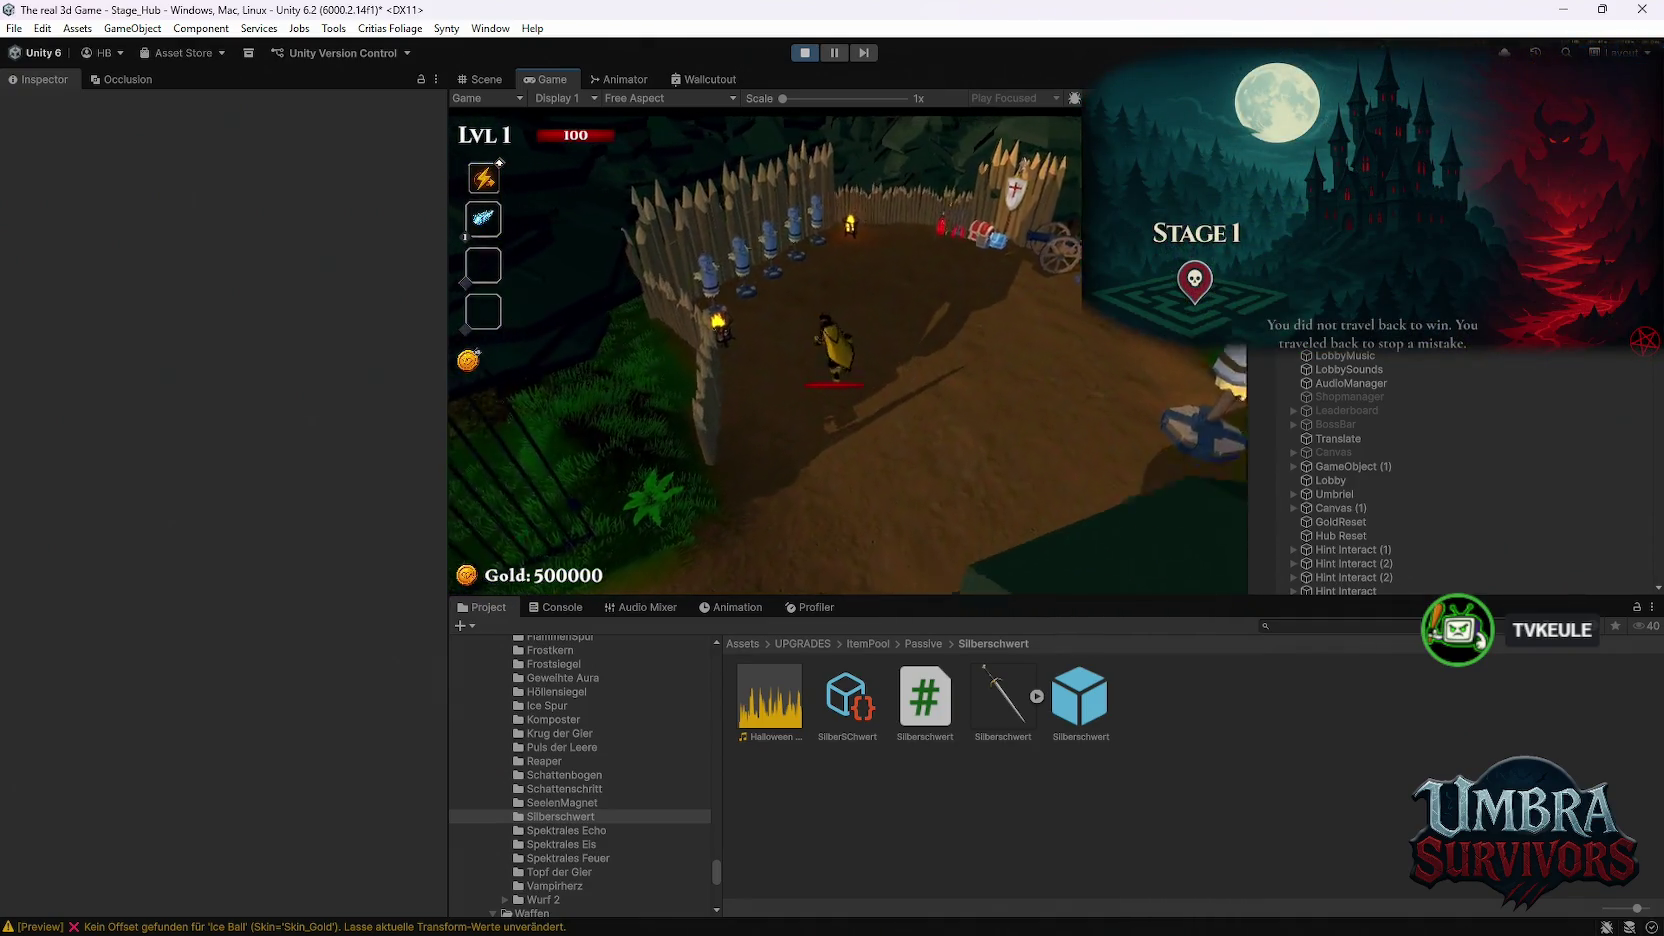
pyautogui.press('s')
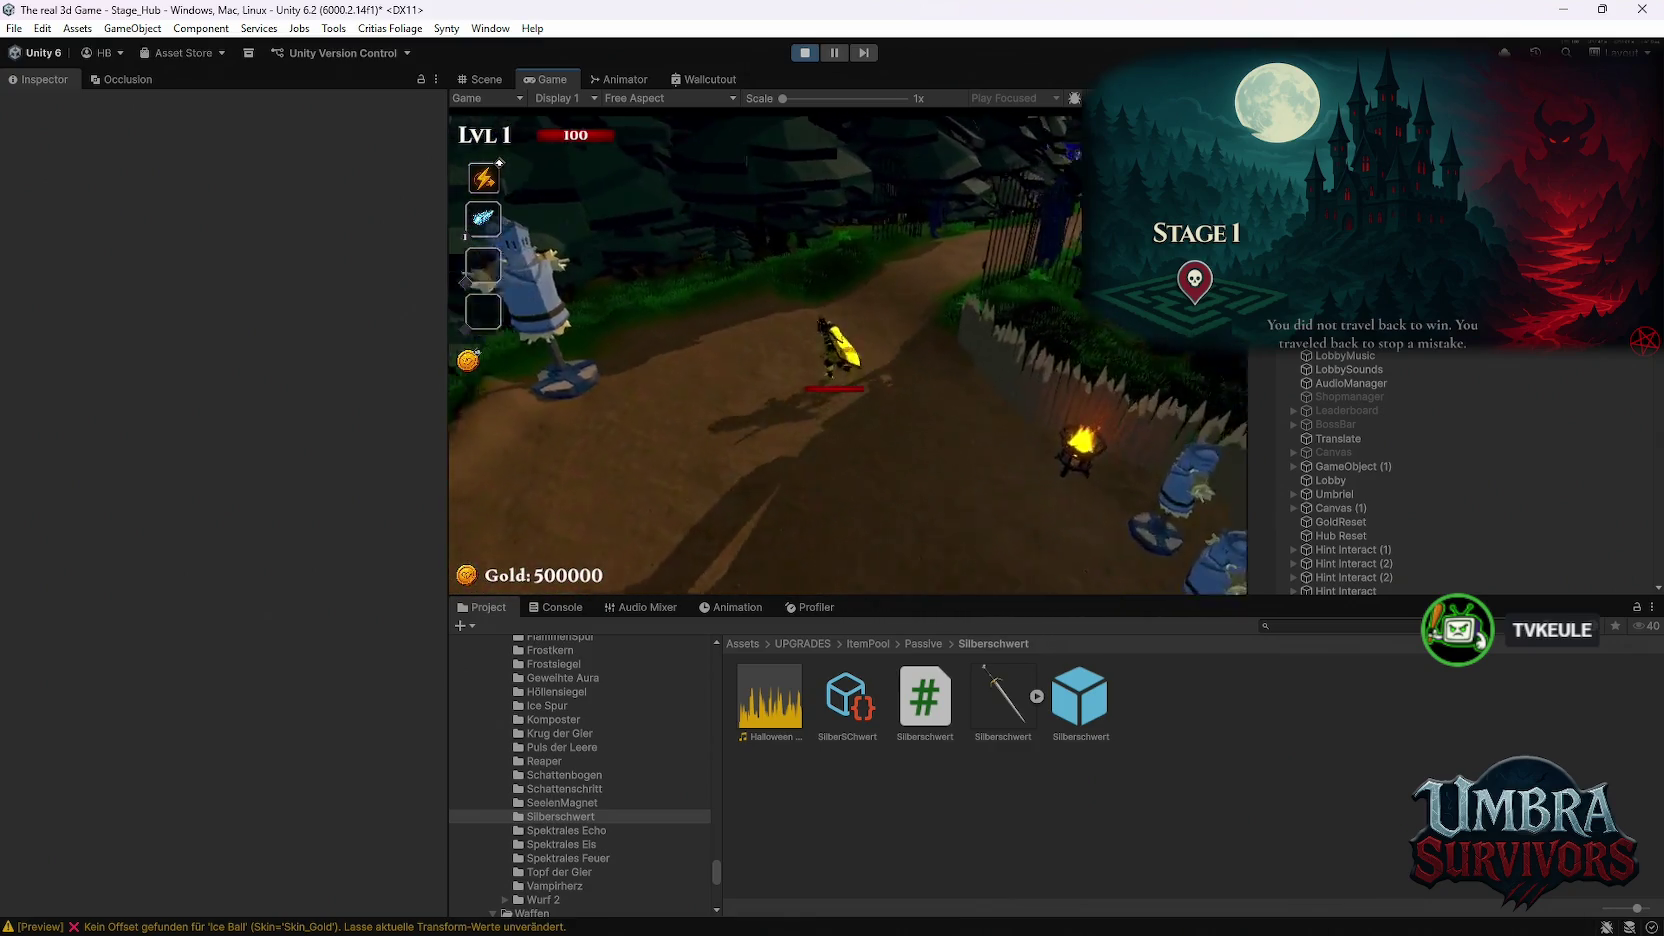
pyautogui.press('w')
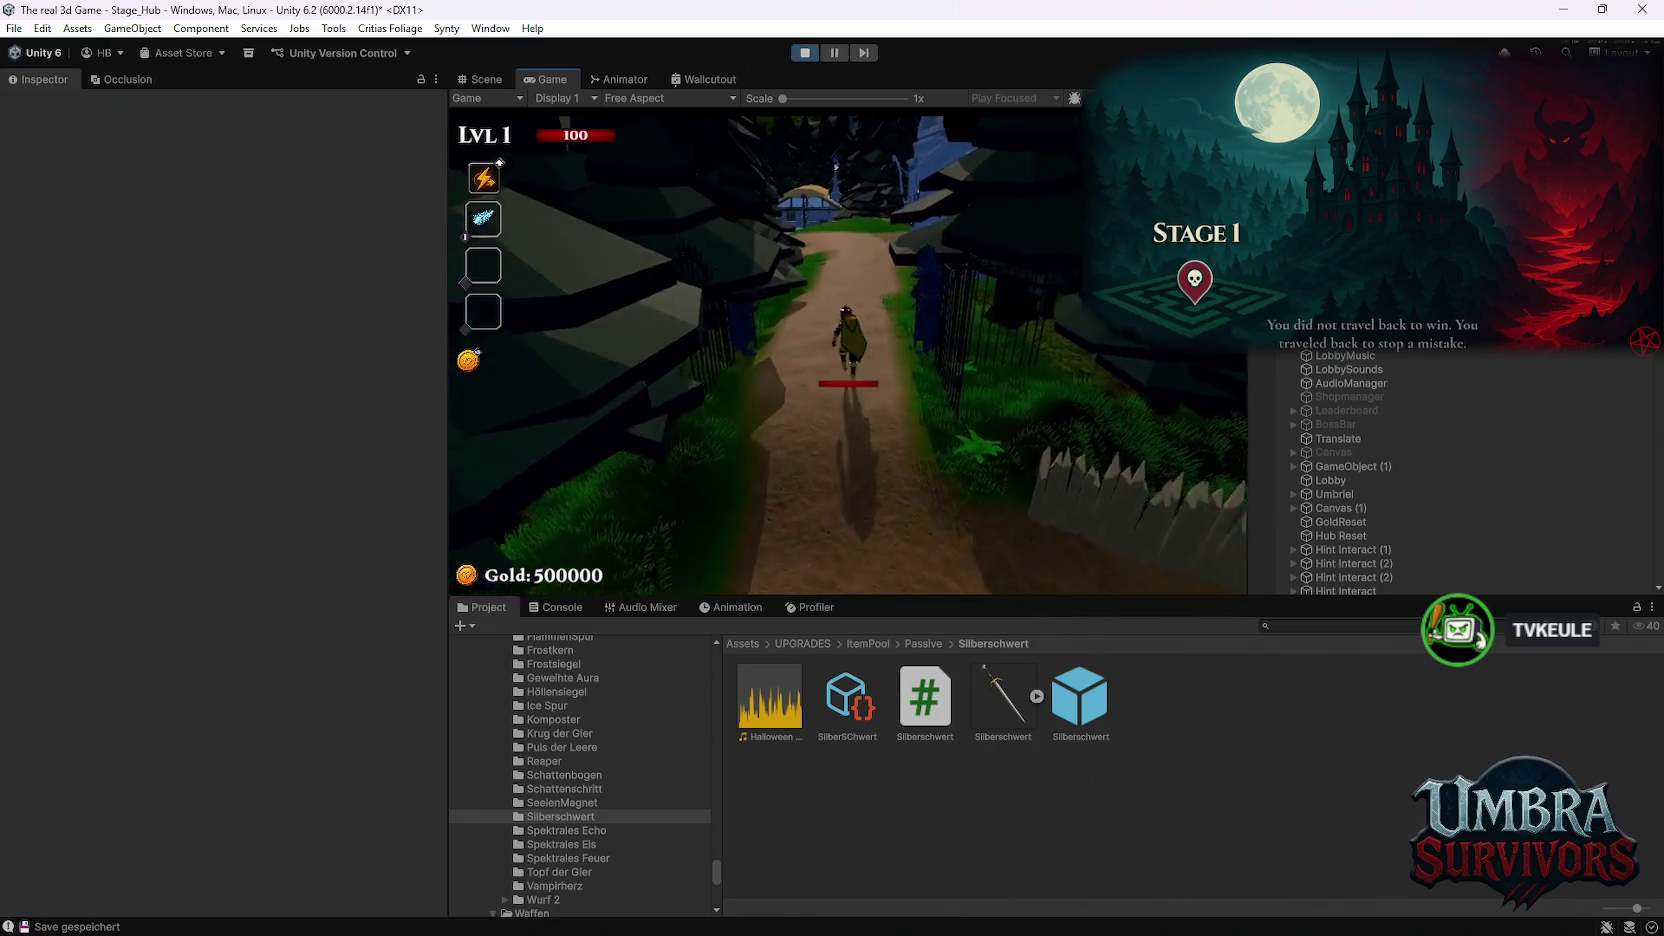
pyautogui.press('w')
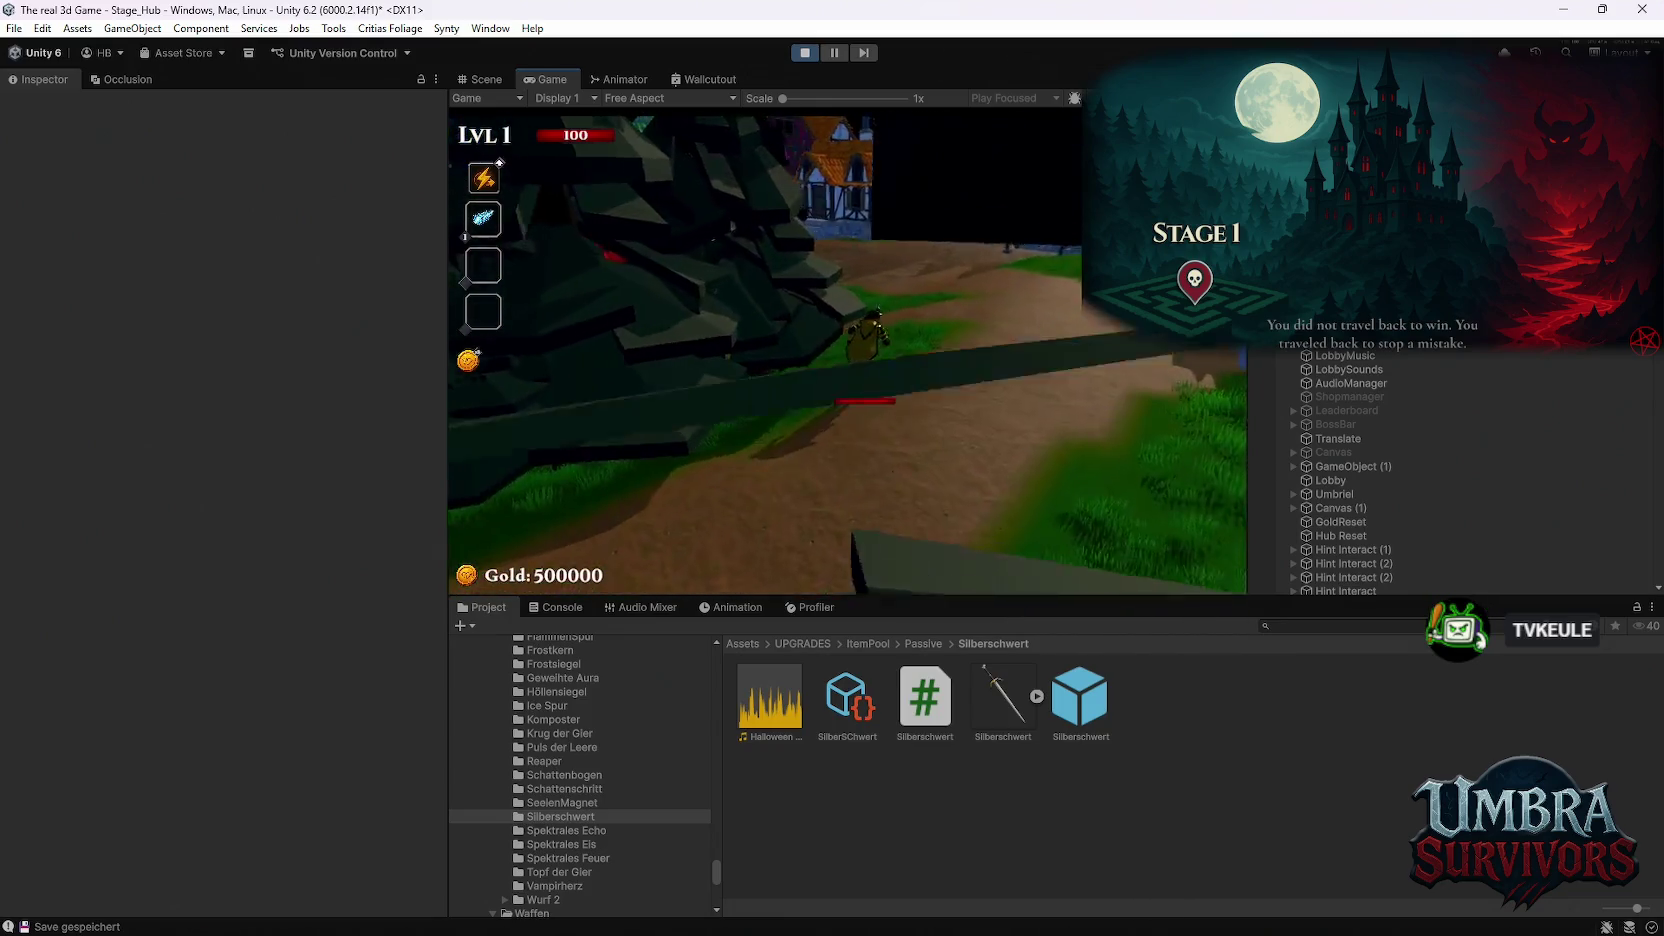
pyautogui.press('w')
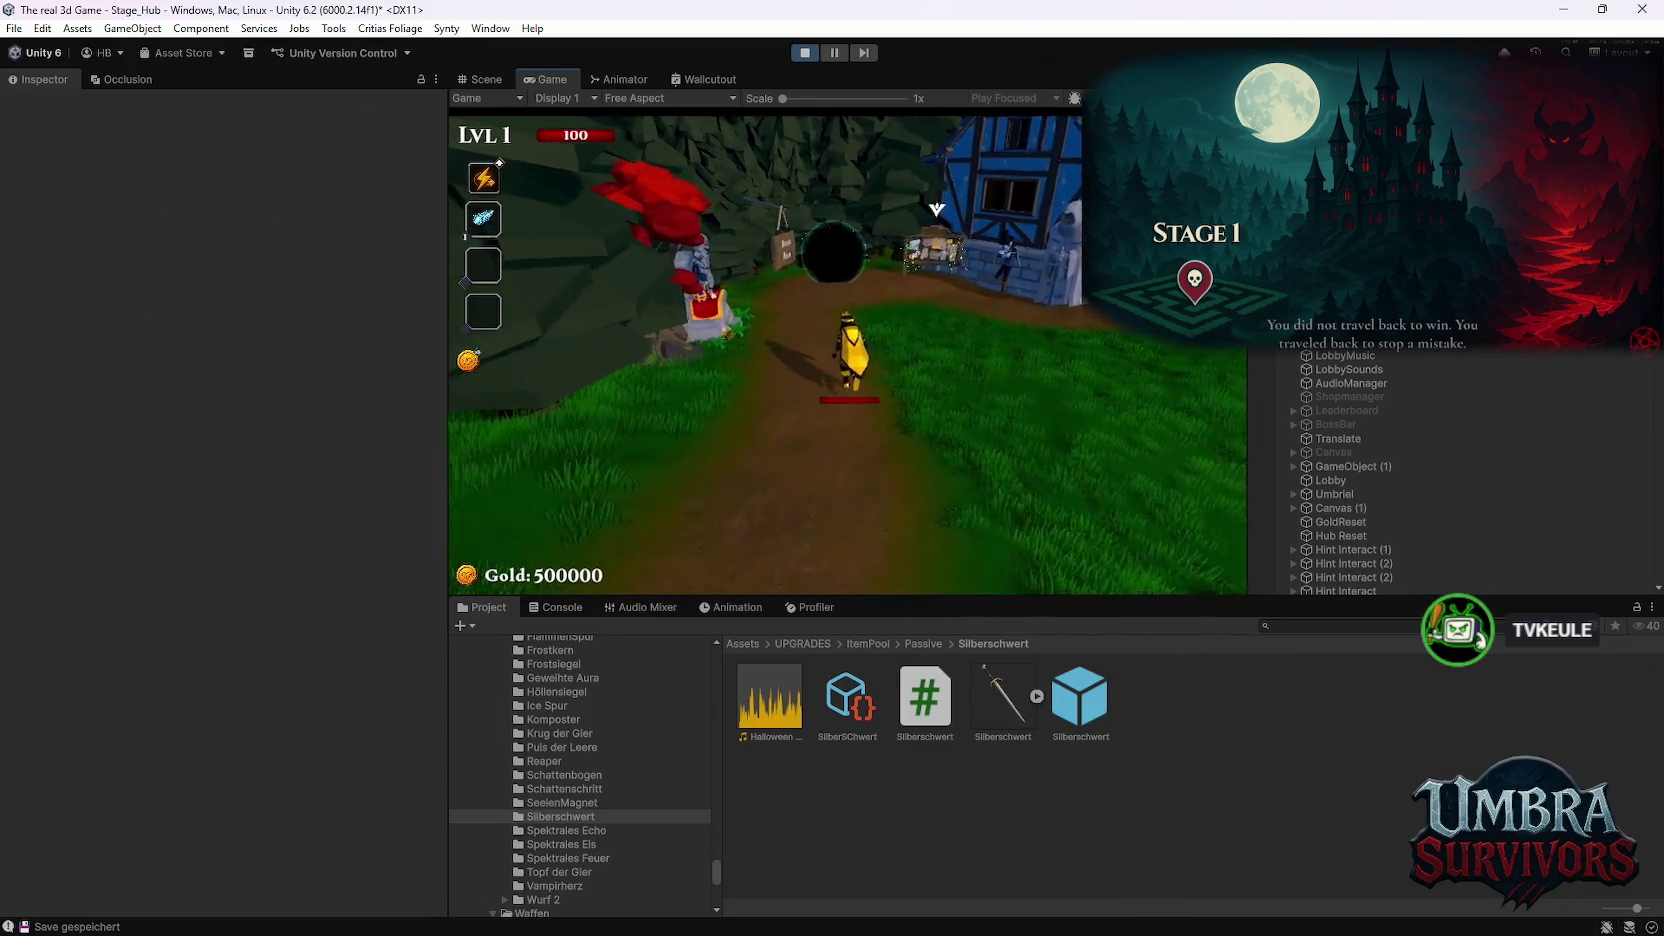
pyautogui.press('e')
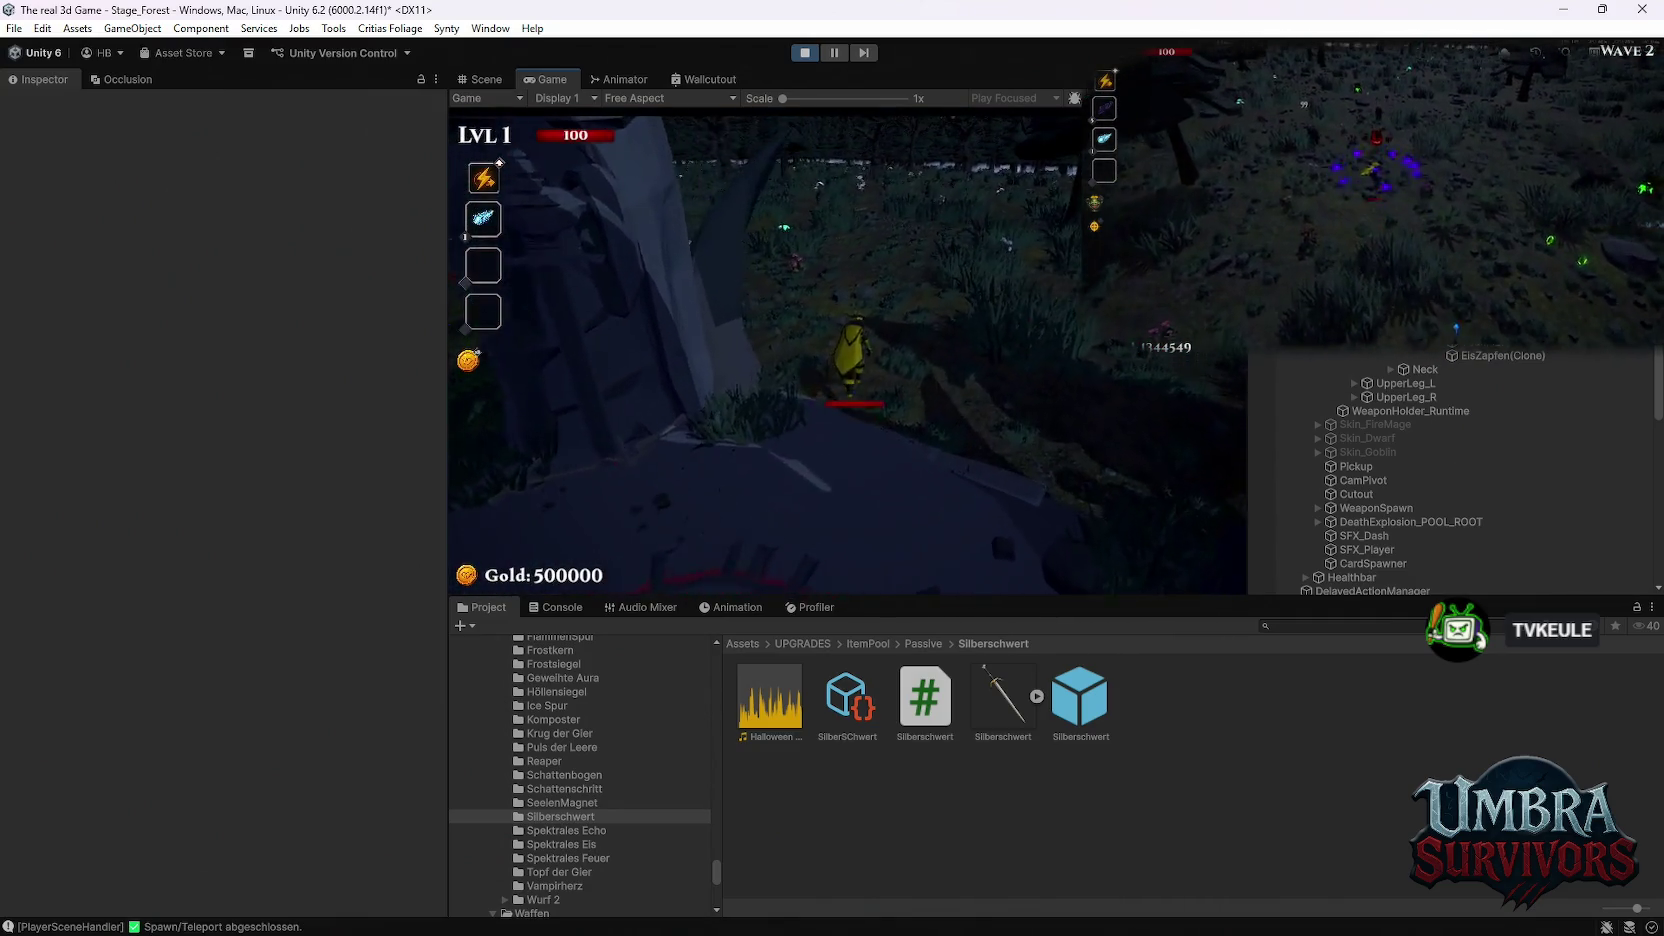
# Step: Pause and set the EisZapfen(Clone) frost shard weapon's Runtime Level to 10, then resume
pyautogui.press('Escape')
pyautogui.click(1520, 358)
pyautogui.click(257, 409)
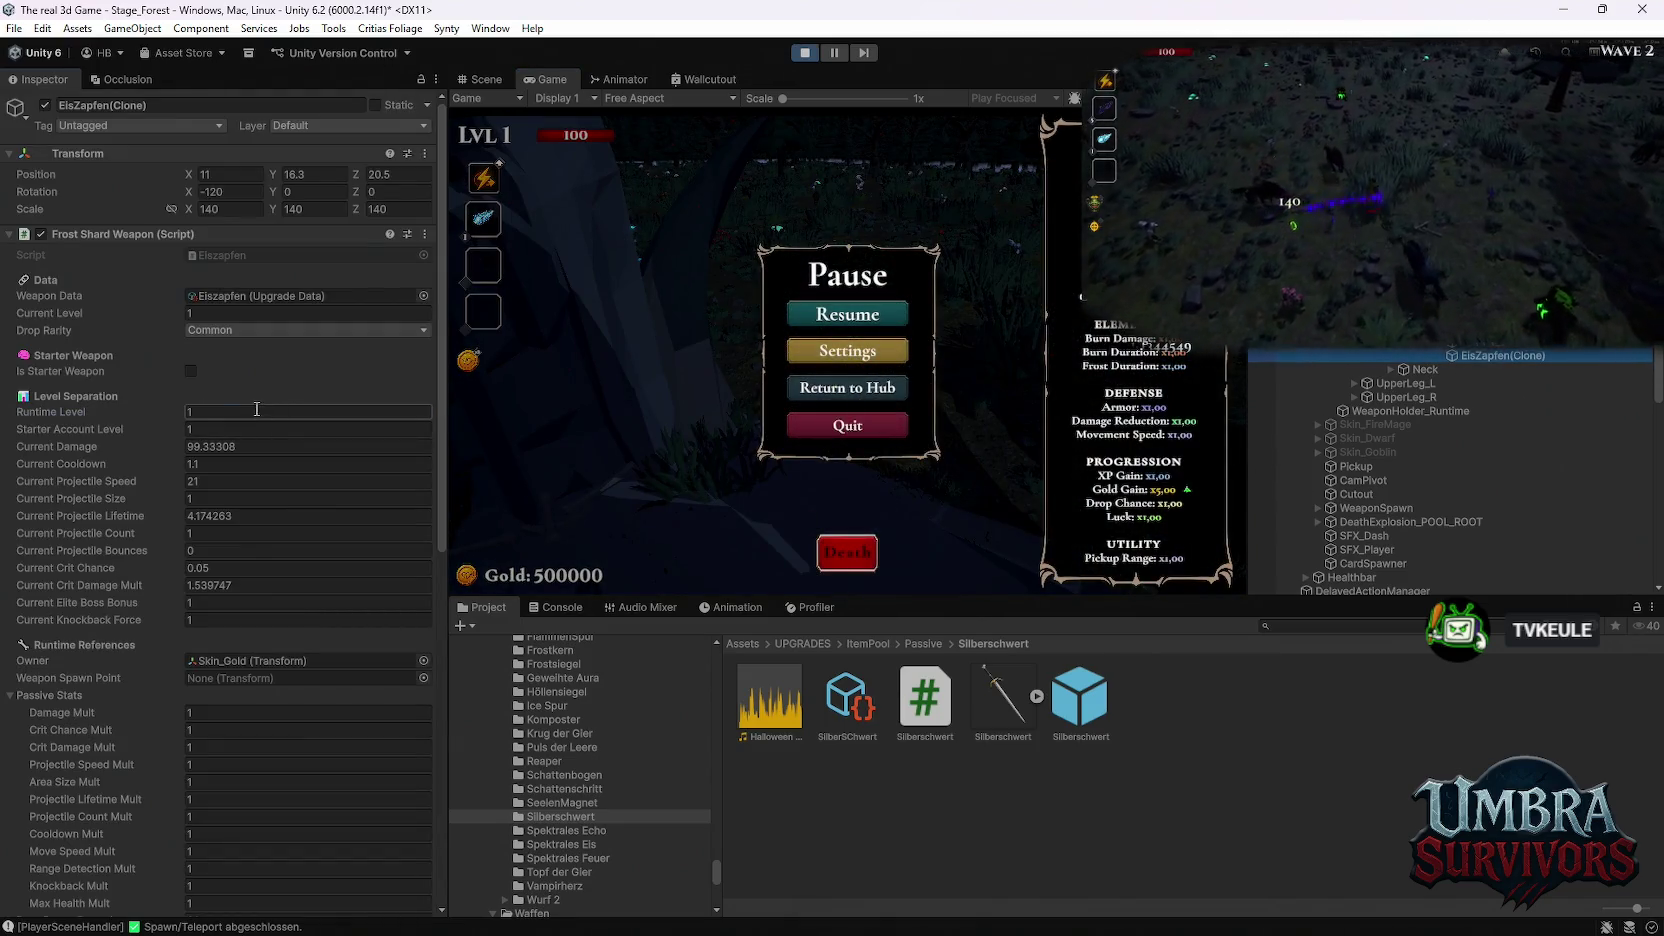
pyautogui.write('10')
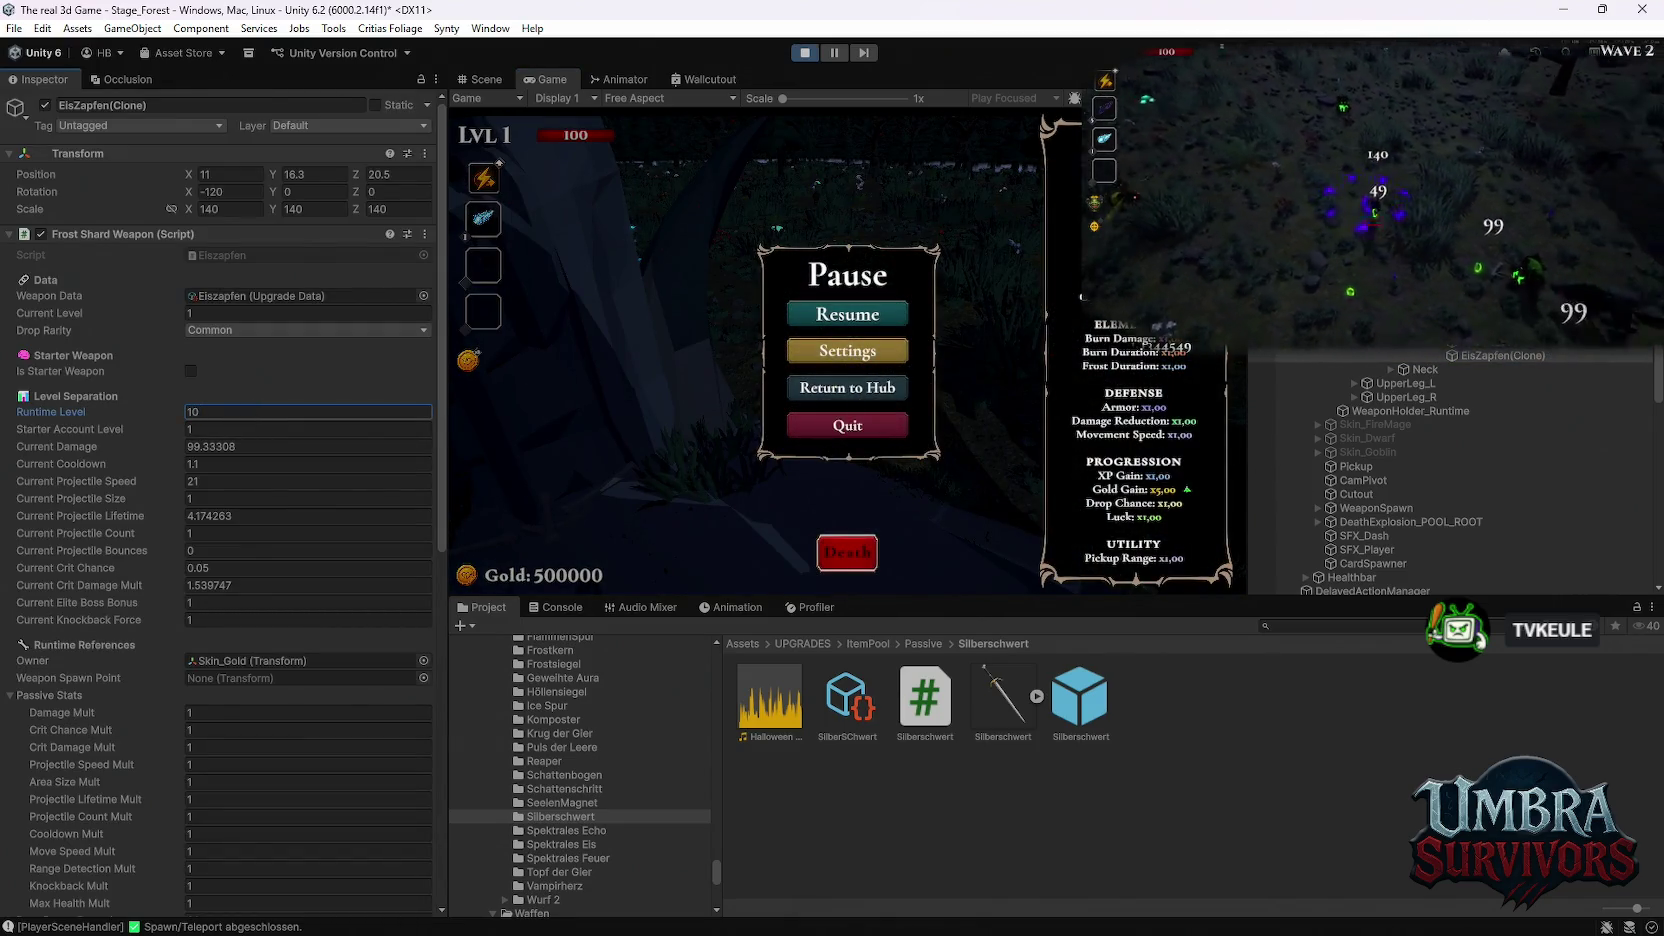
pyautogui.click(843, 318)
# Step: Maximize the Game view, keep playing, reroll the upgrade cards and take Meteor
pyautogui.press('Escape')
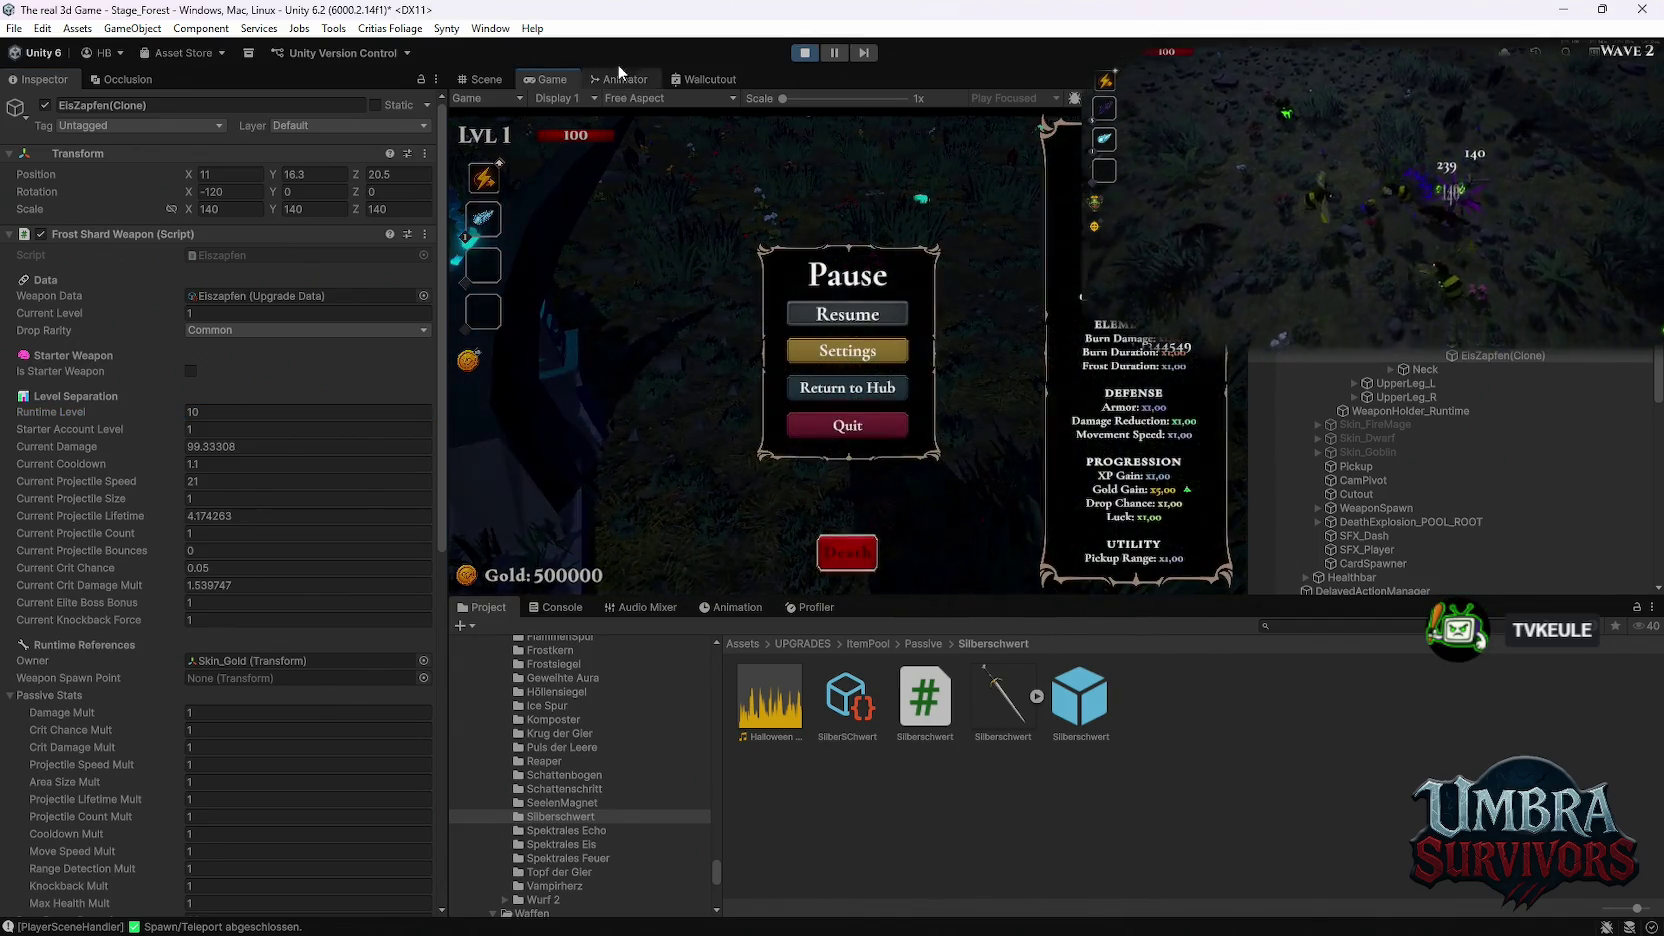
pyautogui.doubleClick(532, 82)
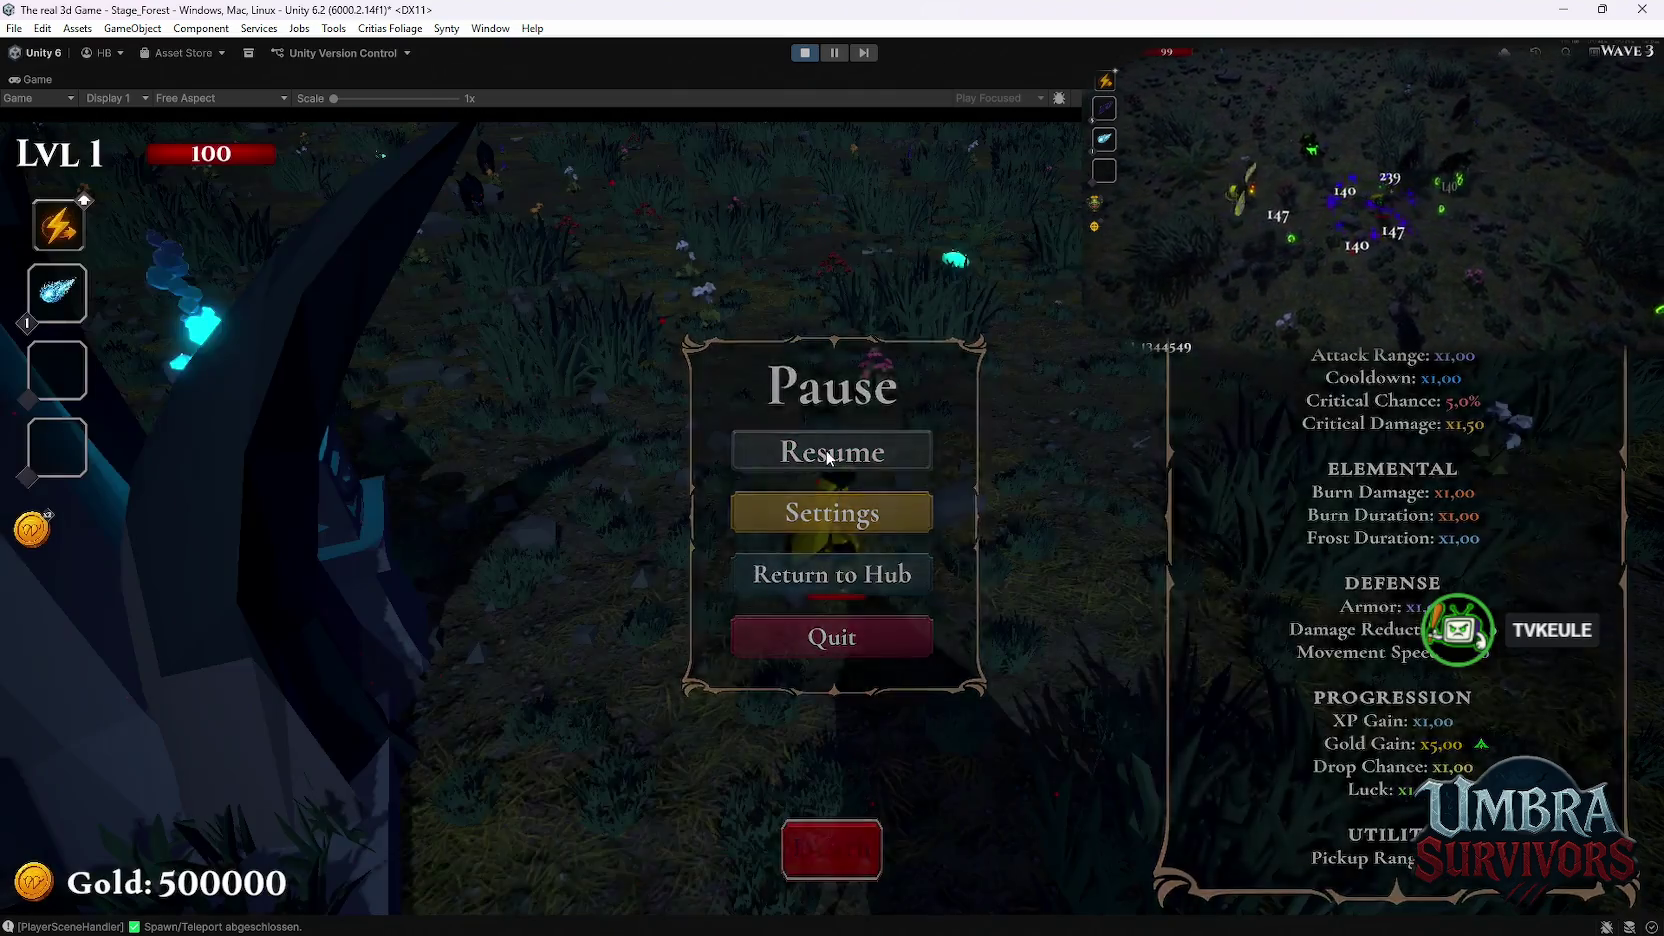
pyautogui.click(825, 450)
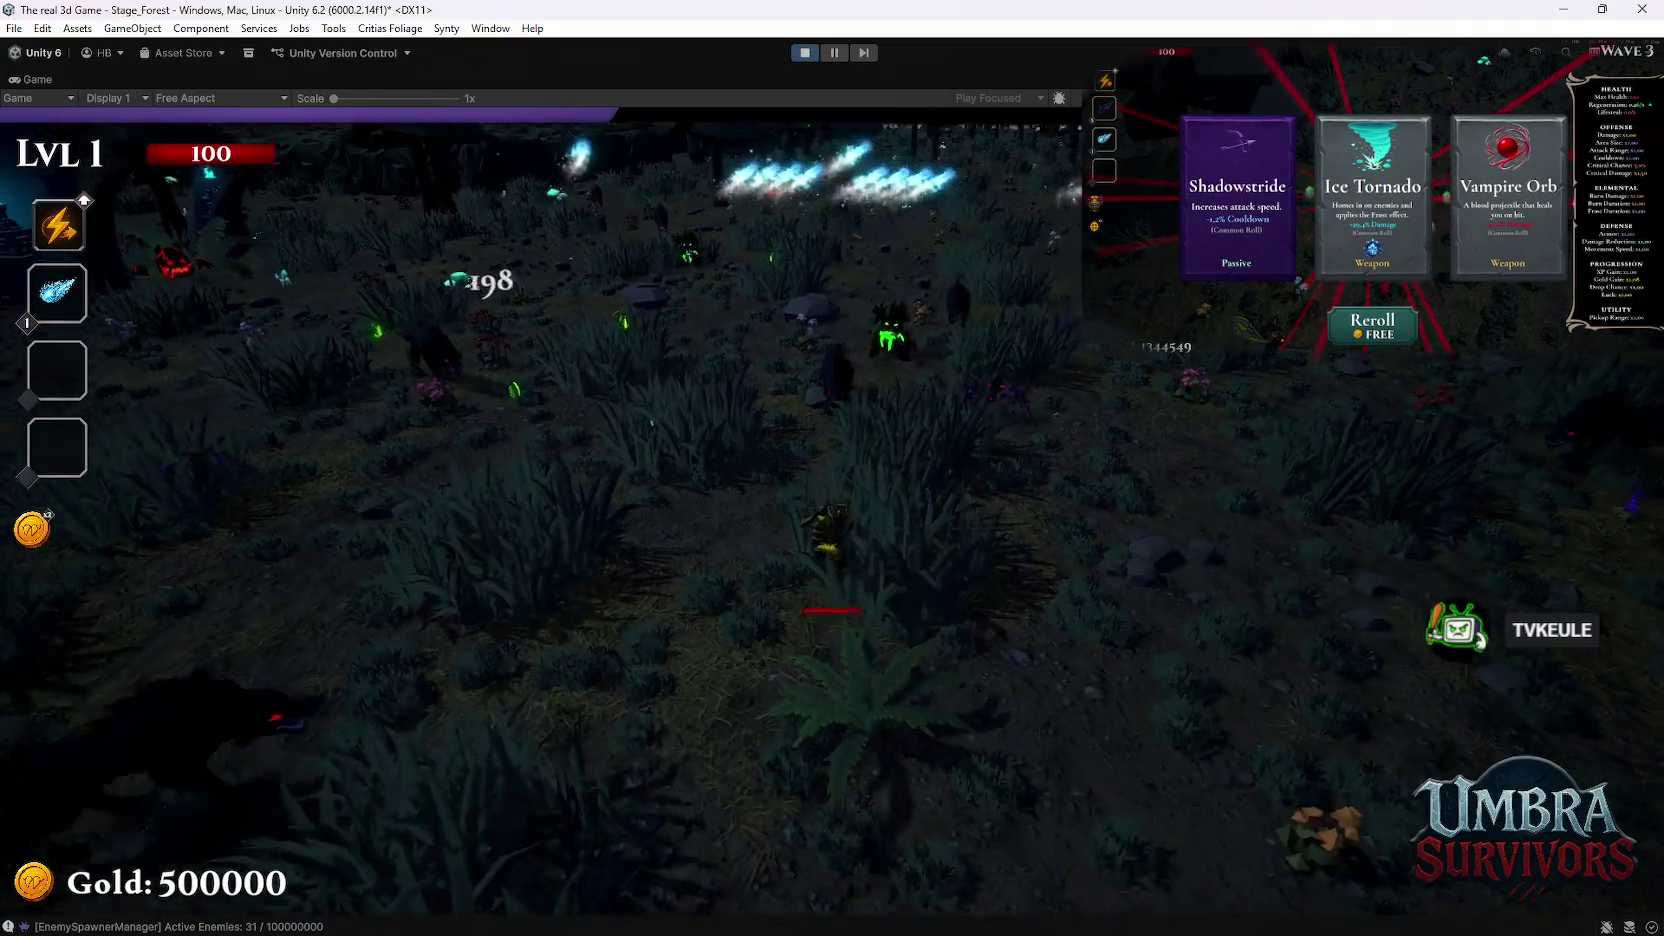
pyautogui.press('r')
pyautogui.press('r')
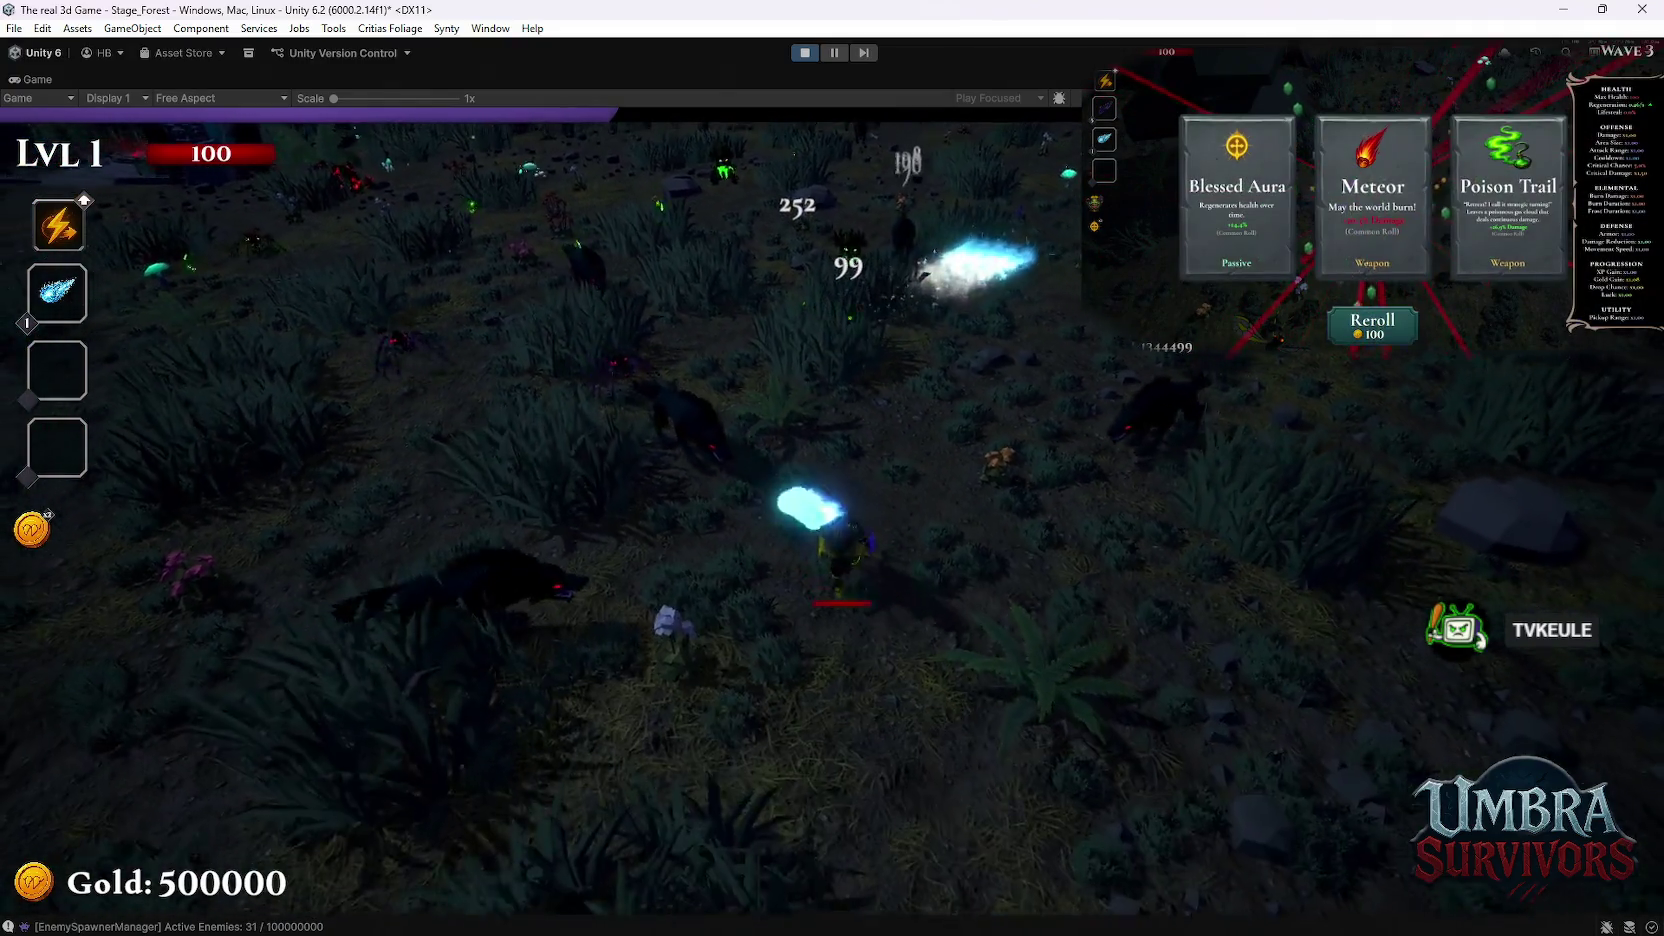
pyautogui.press('2')
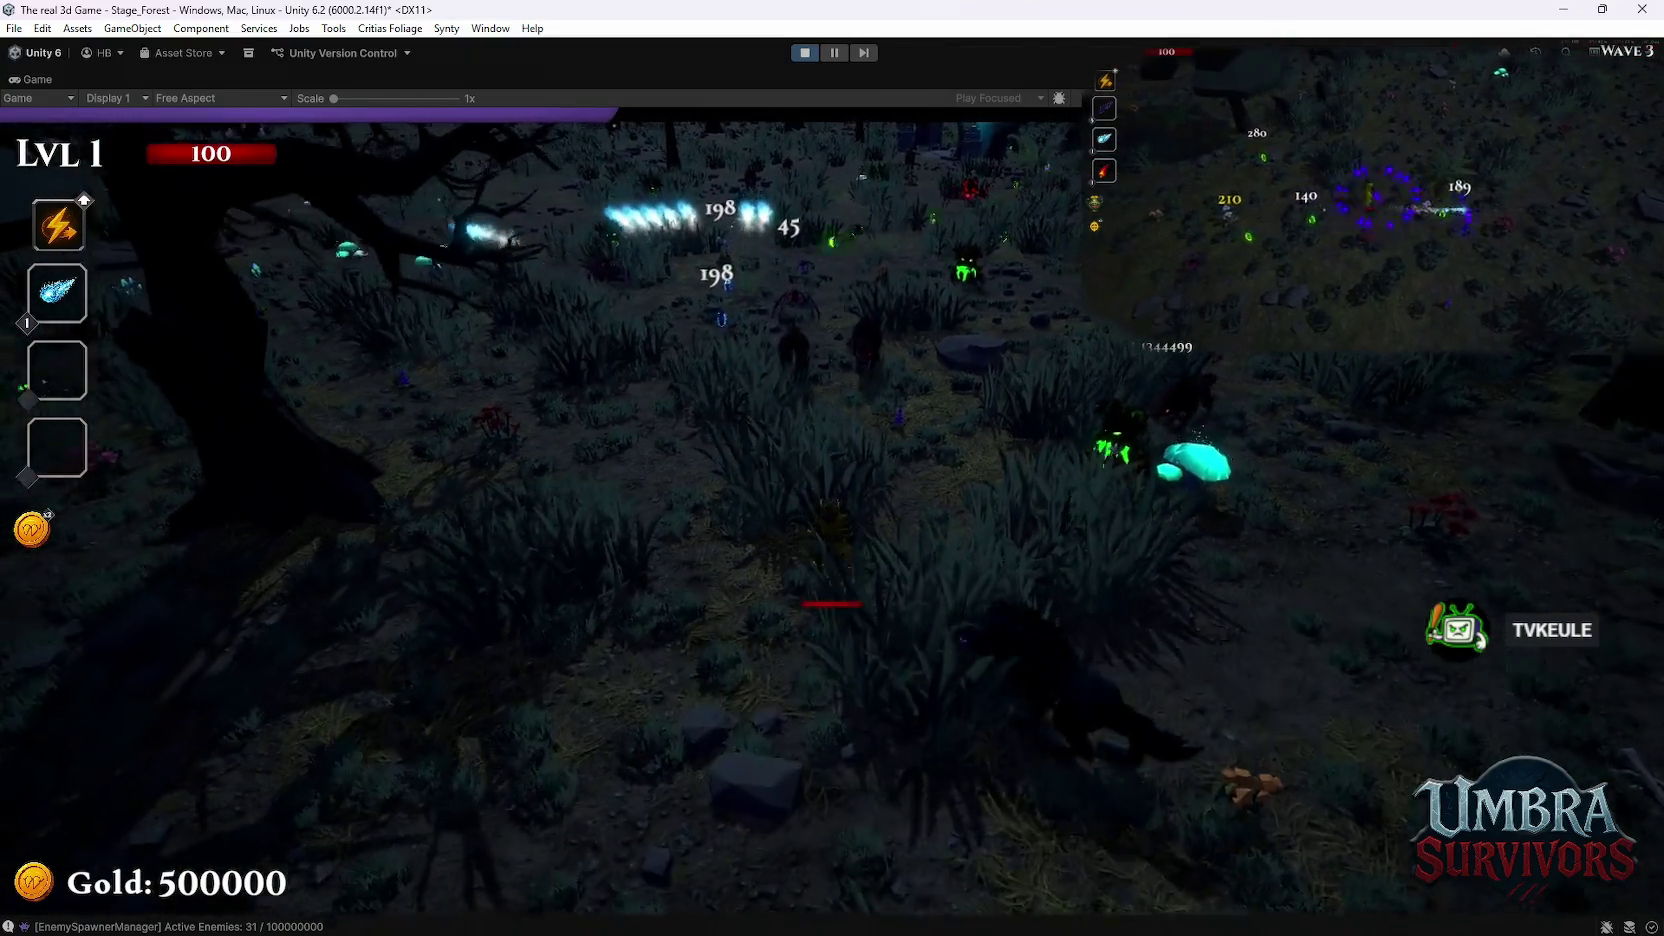
pyautogui.press('Escape')
pyautogui.doubleClick(33, 80)
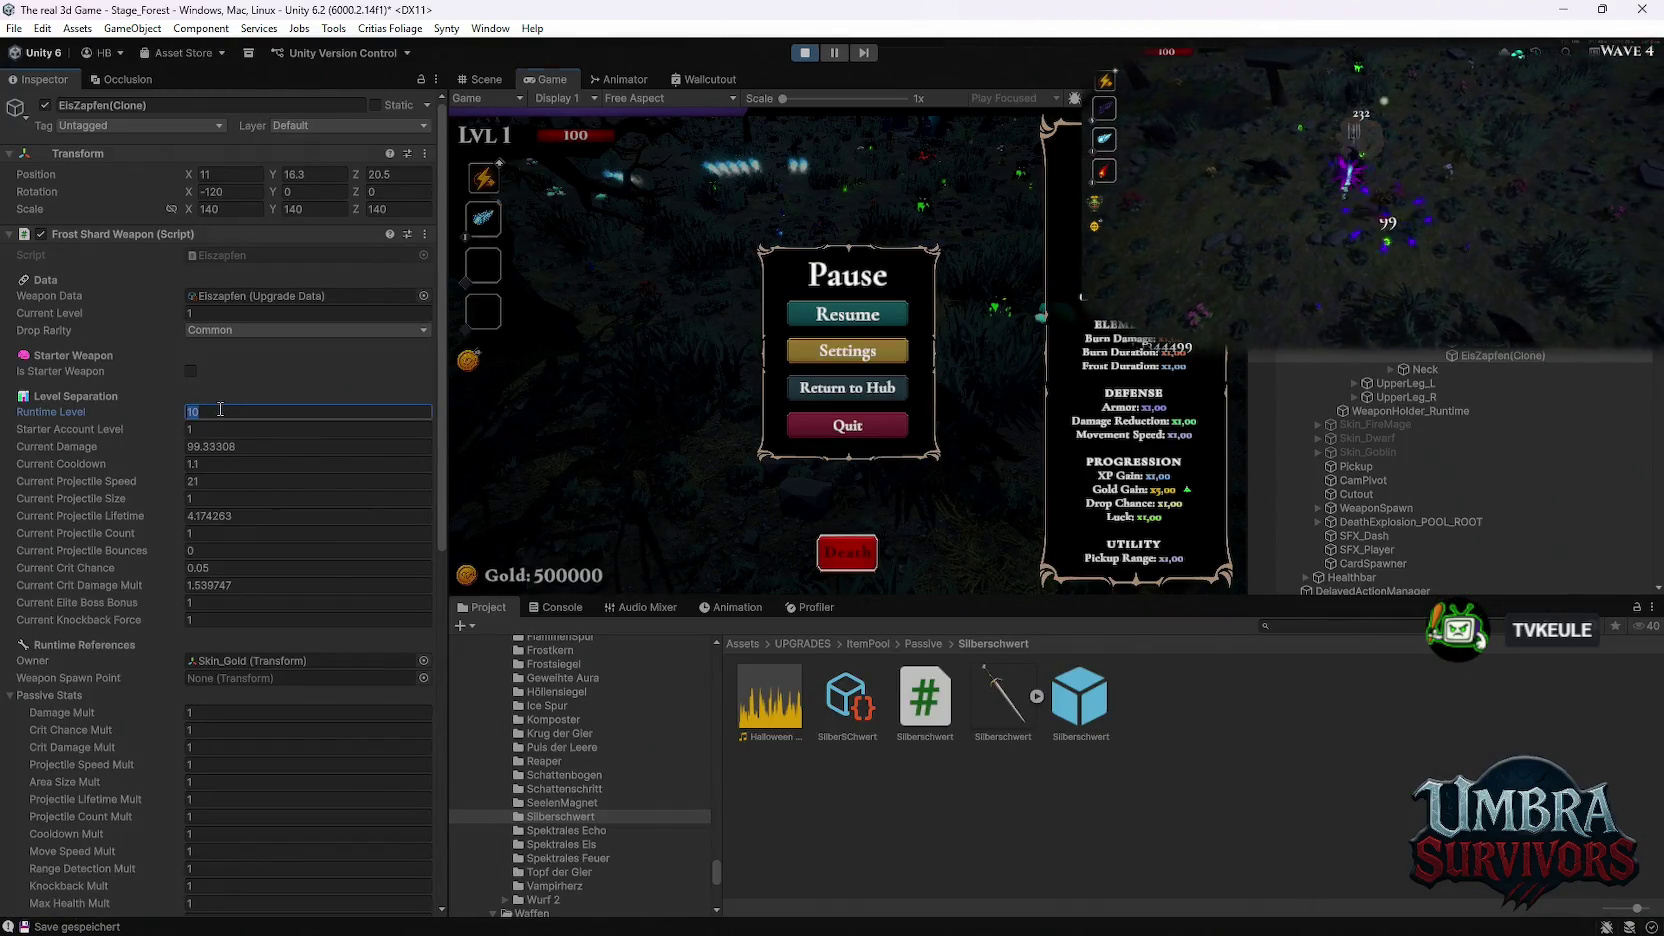
# Step: Resume the forest run in the enlarged Game view and keep playing toward wave 5
pyautogui.doubleClick(552, 79)
pyautogui.click(852, 456)
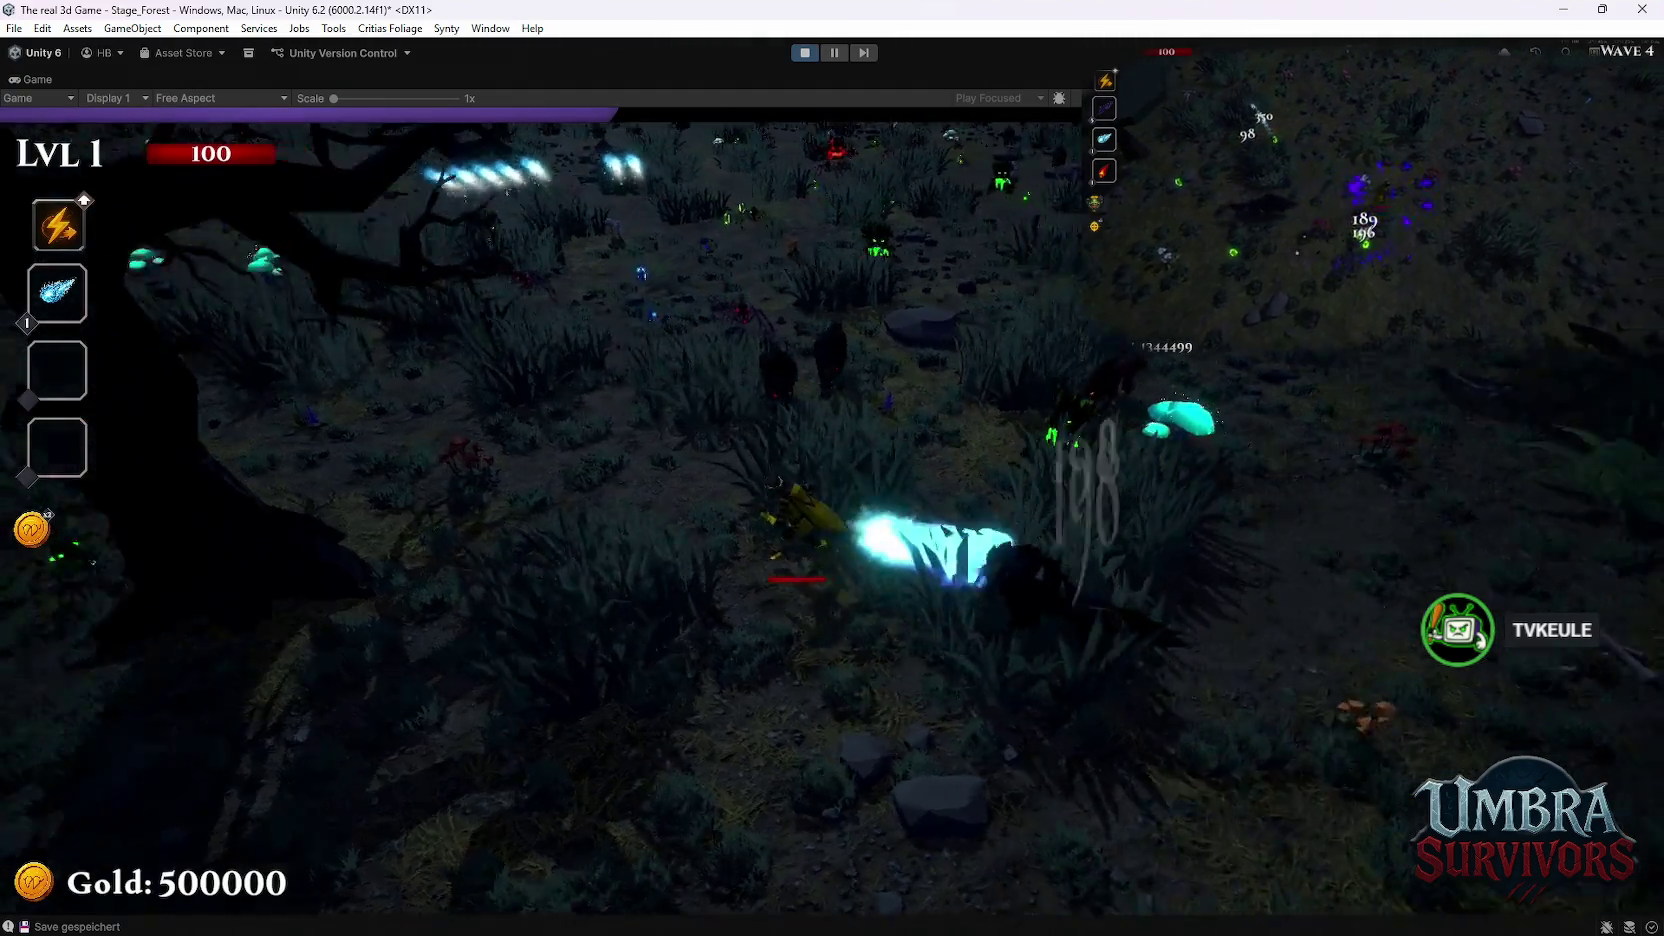
pyautogui.press('a')
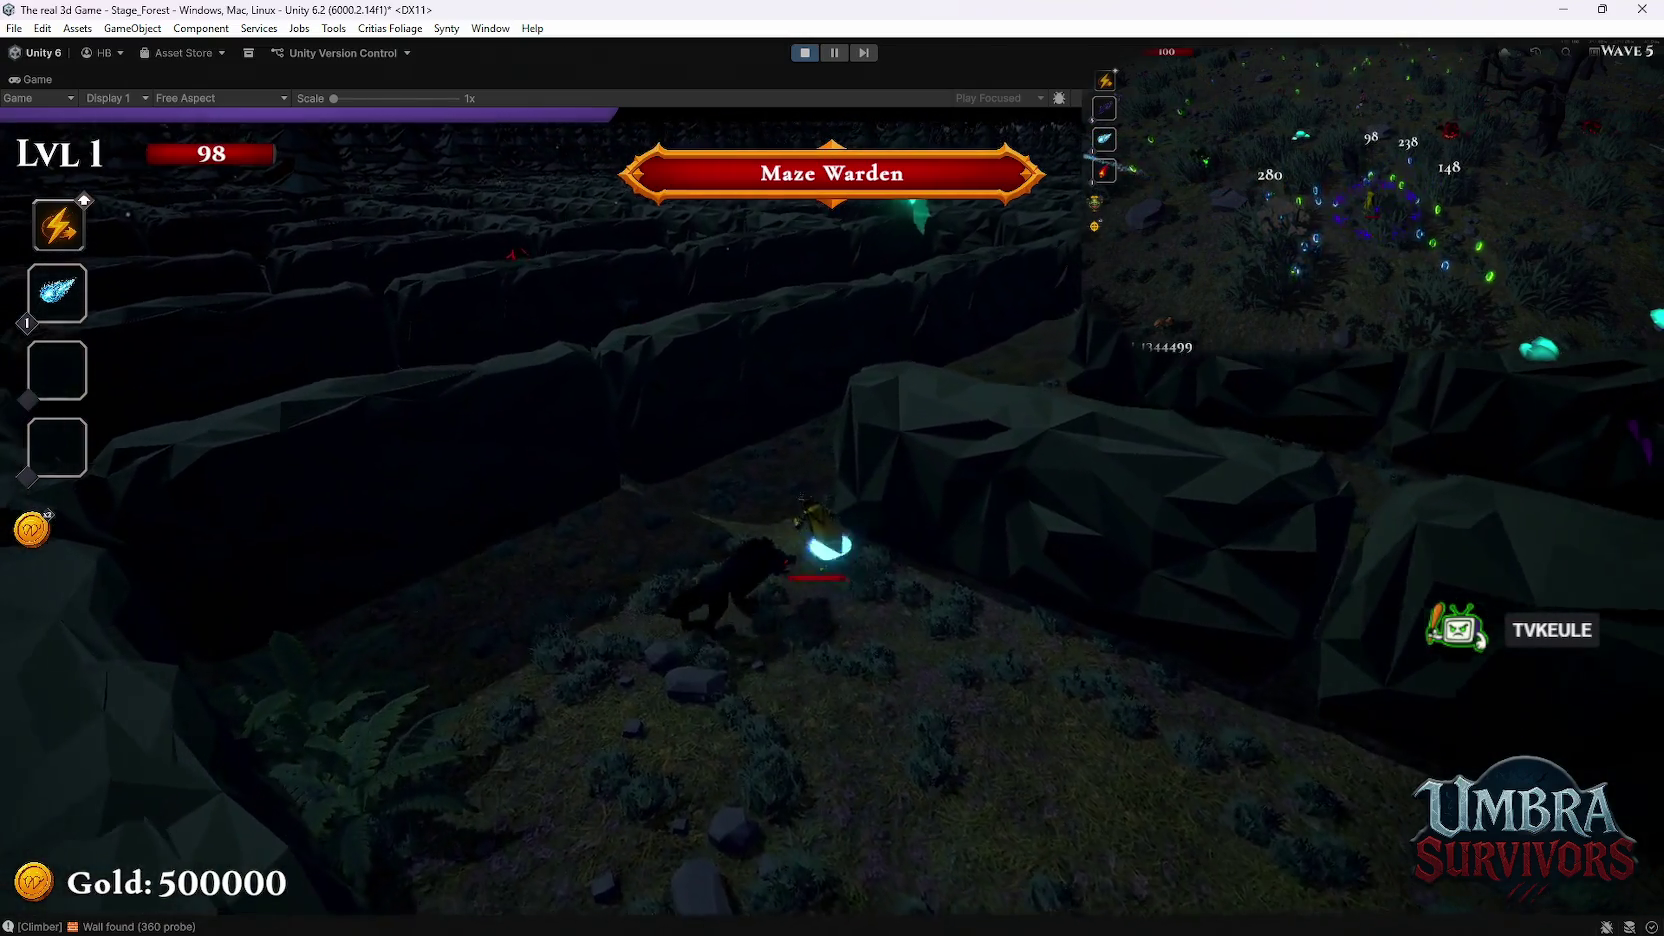
# Step: Dash through the Maze Warden fight, rerolling two upgrade offers, then pause
pyautogui.press('space')
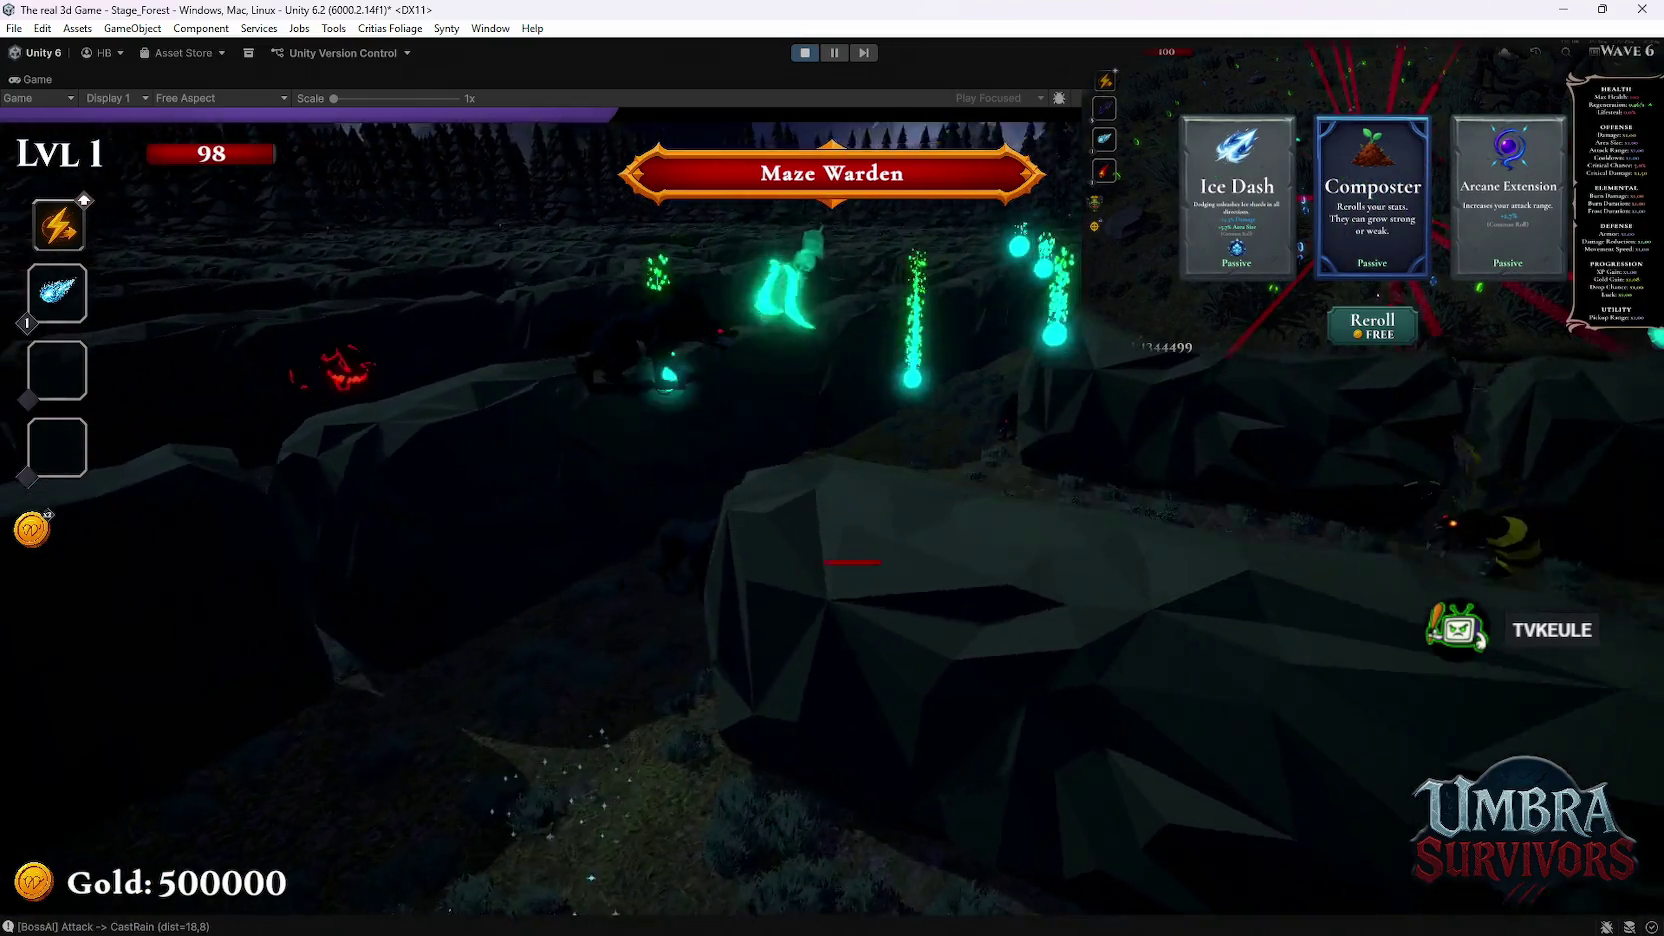
pyautogui.press('r')
pyautogui.press('1')
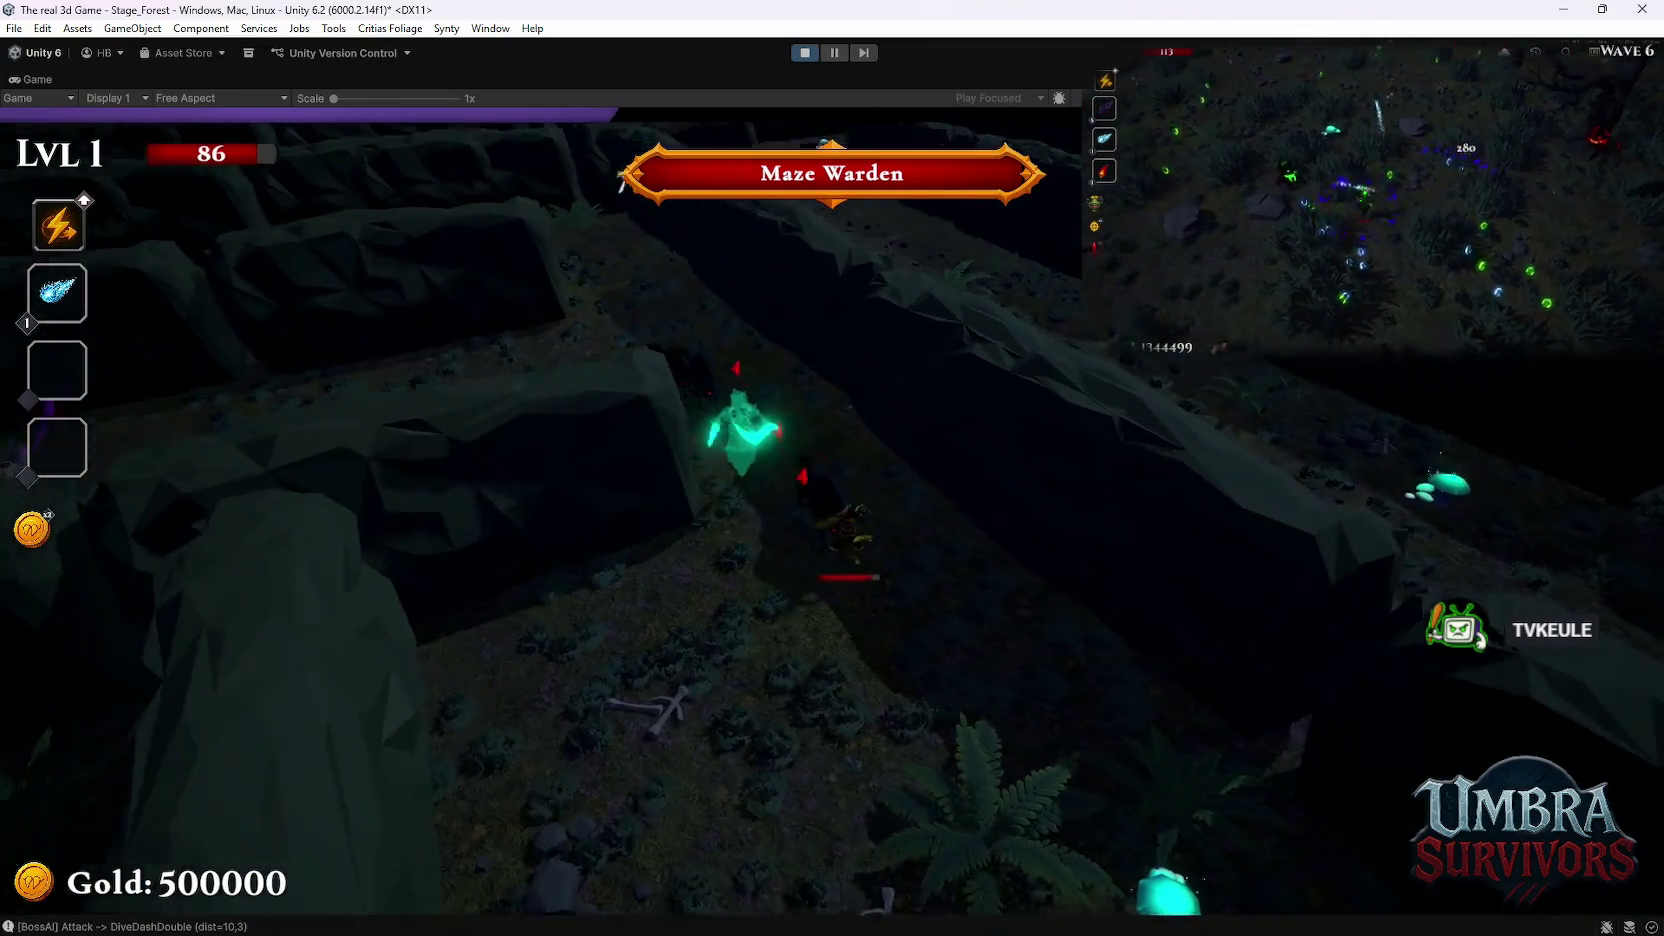
pyautogui.press('r')
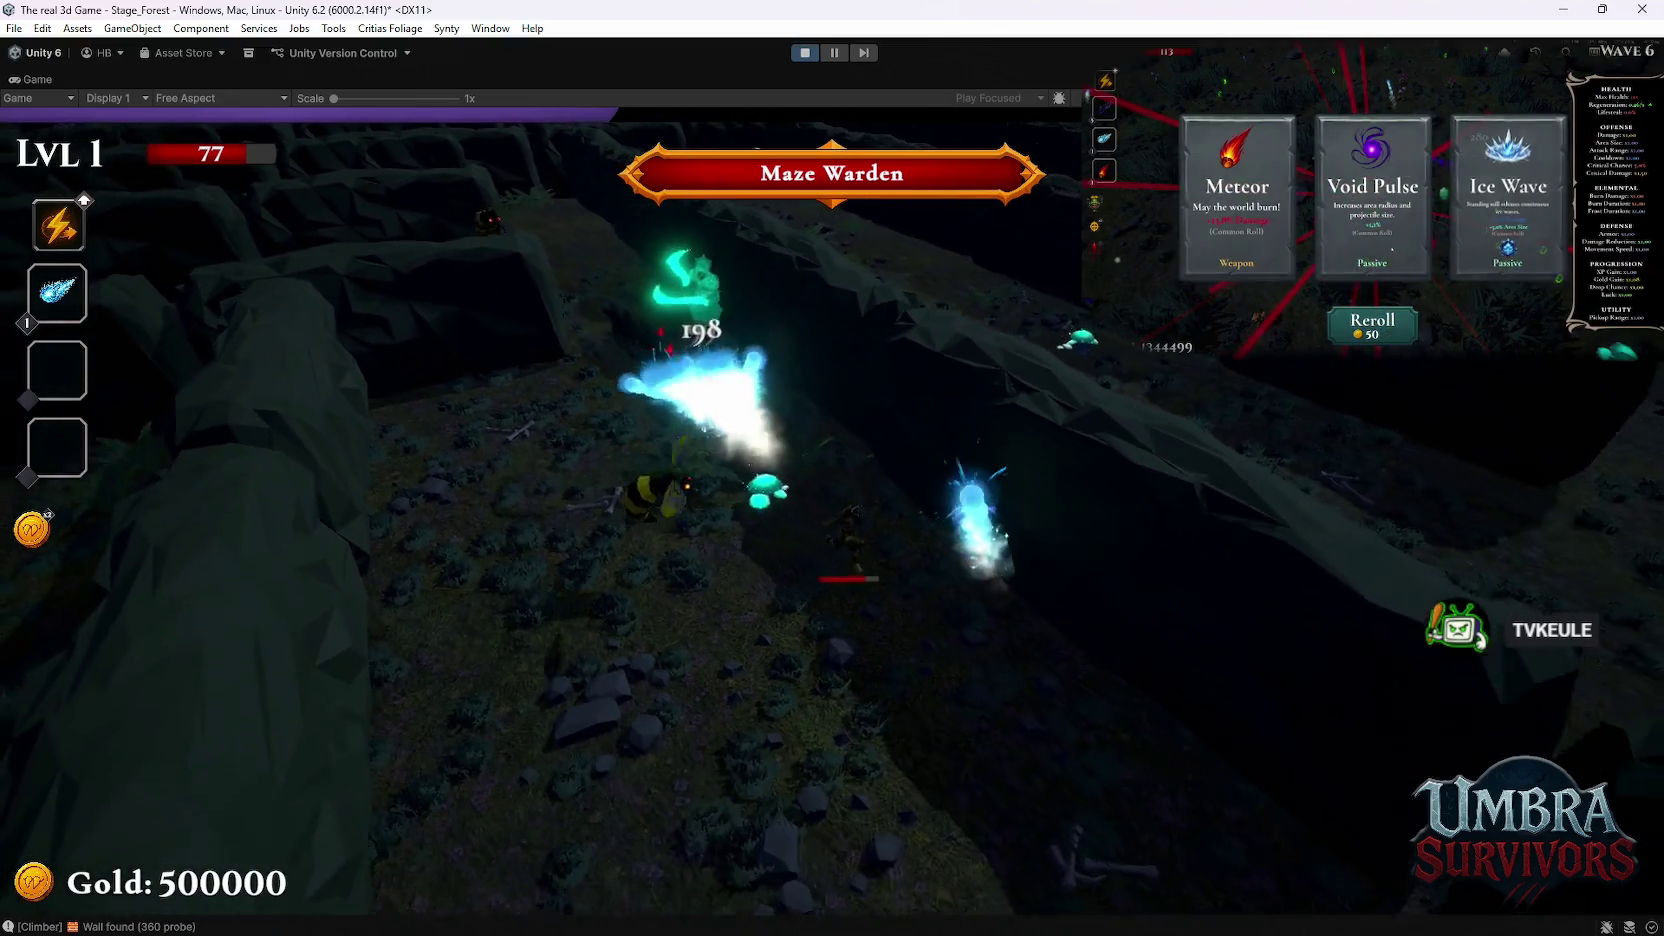
pyautogui.press('2')
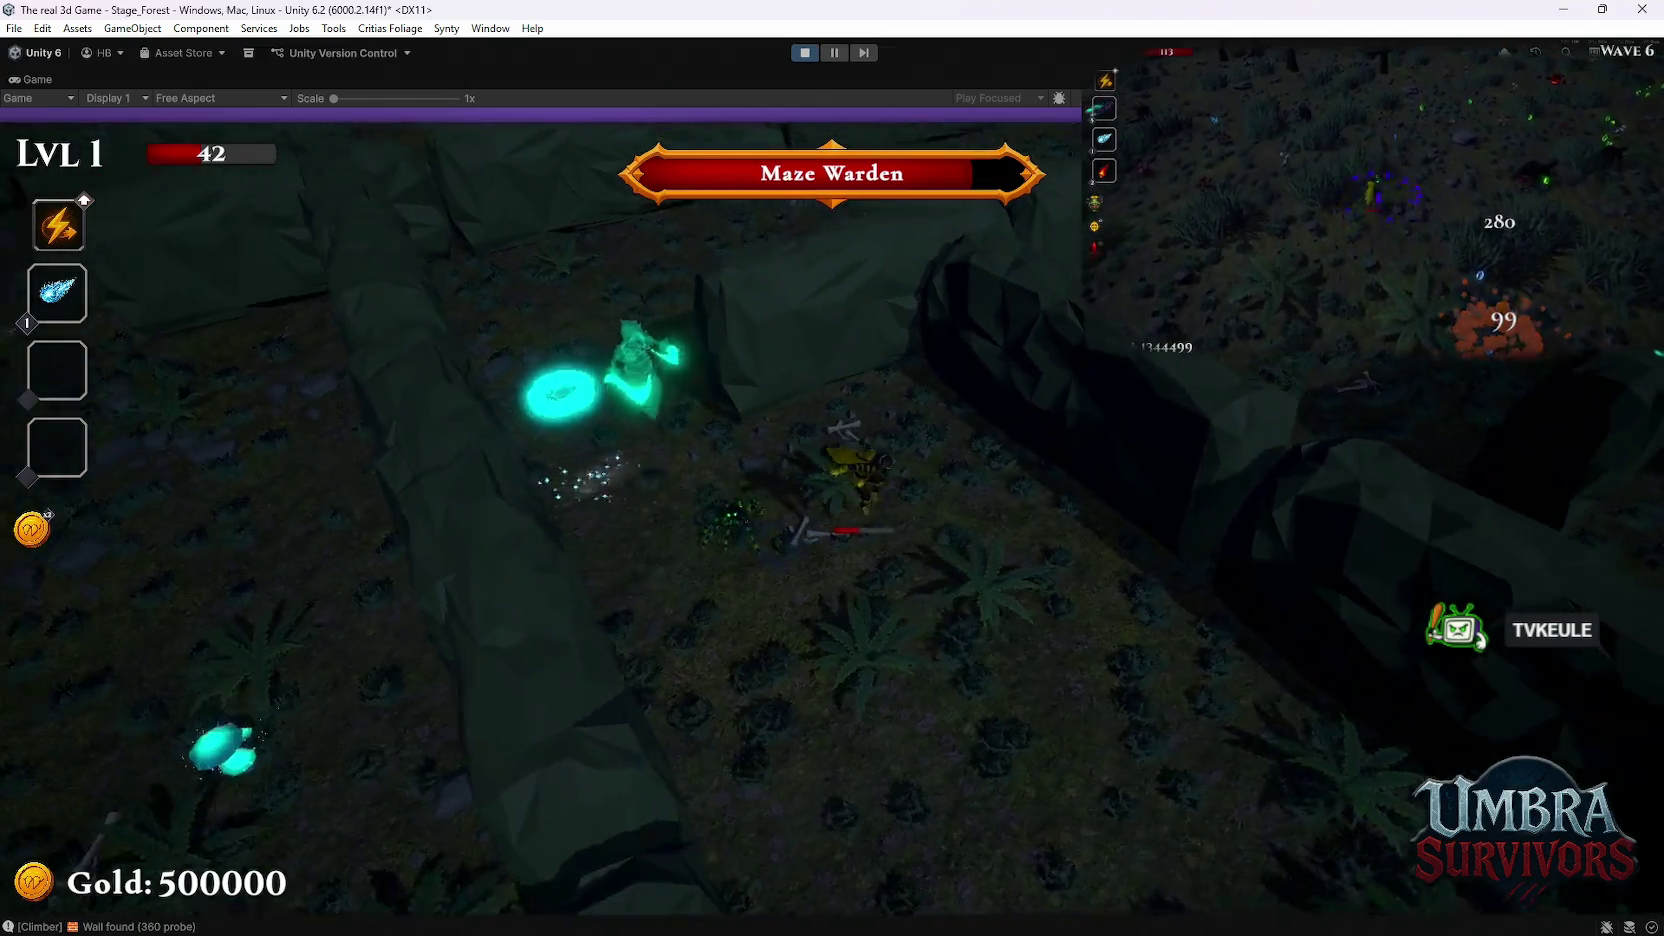
pyautogui.press('Escape')
# Step: Stop the Play mode test from the toolbar to return to the hub scene
pyautogui.click(805, 52)
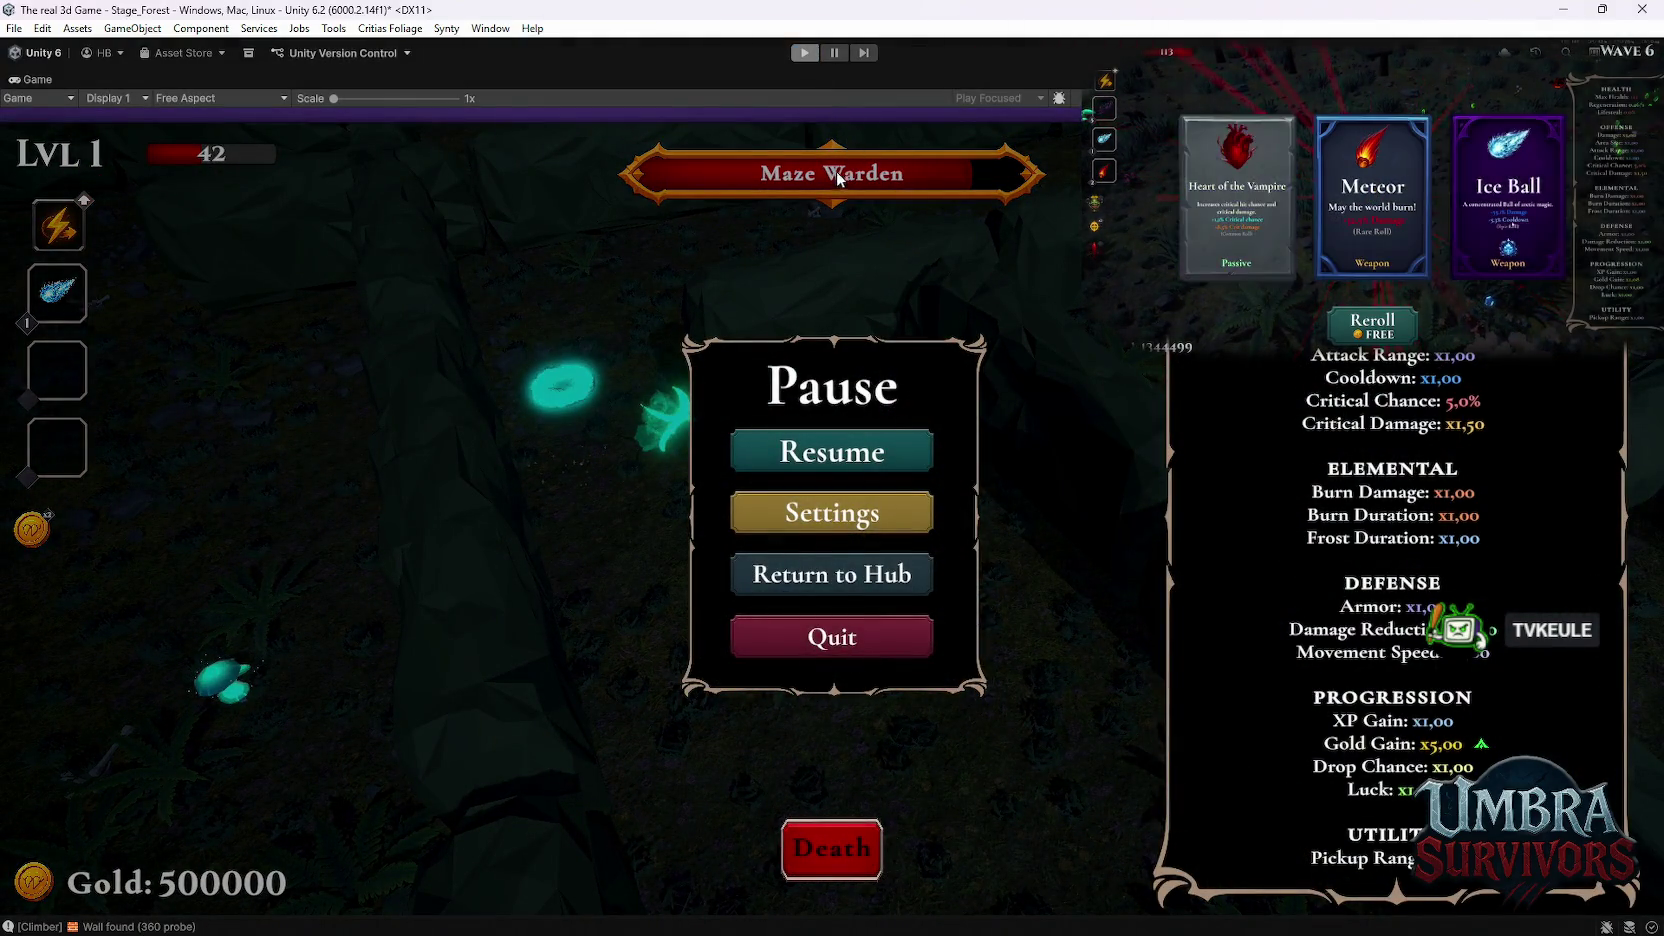